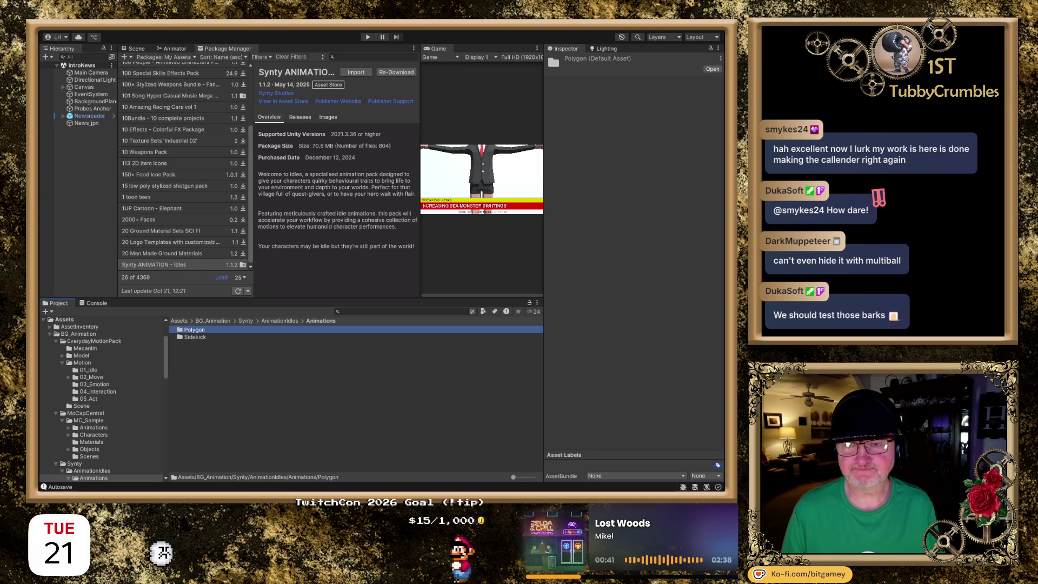
- Open the Polygon animation folder, then its Masculine subfolder, to list the idle animation folders
click(256, 288)
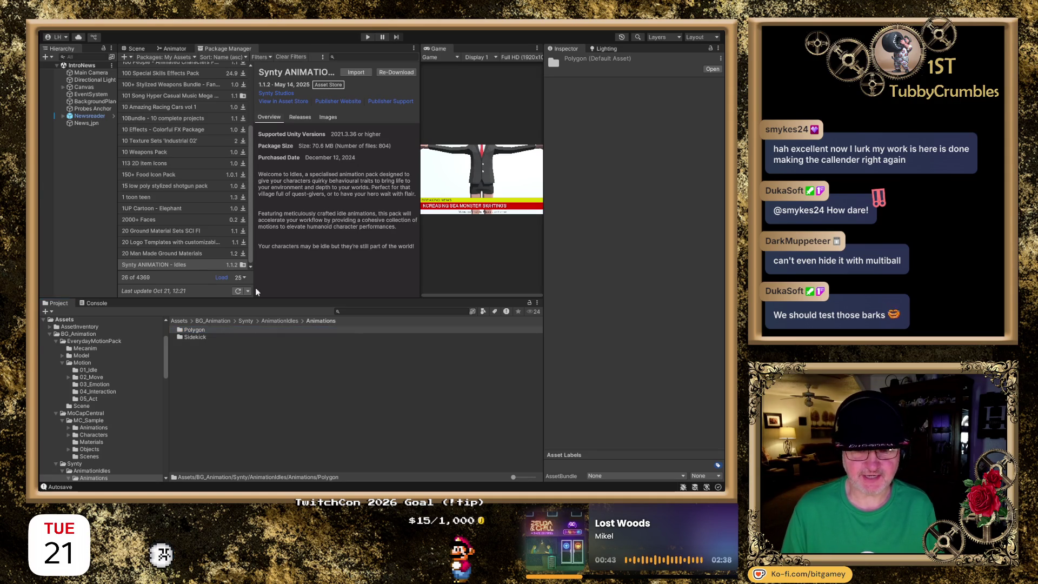
click(182, 331)
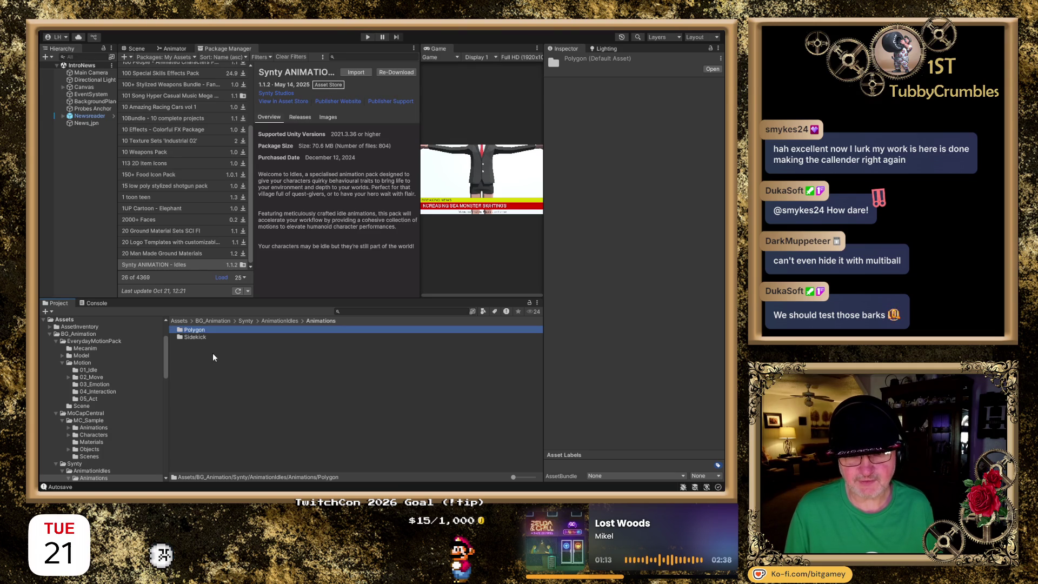
double_click(199, 329)
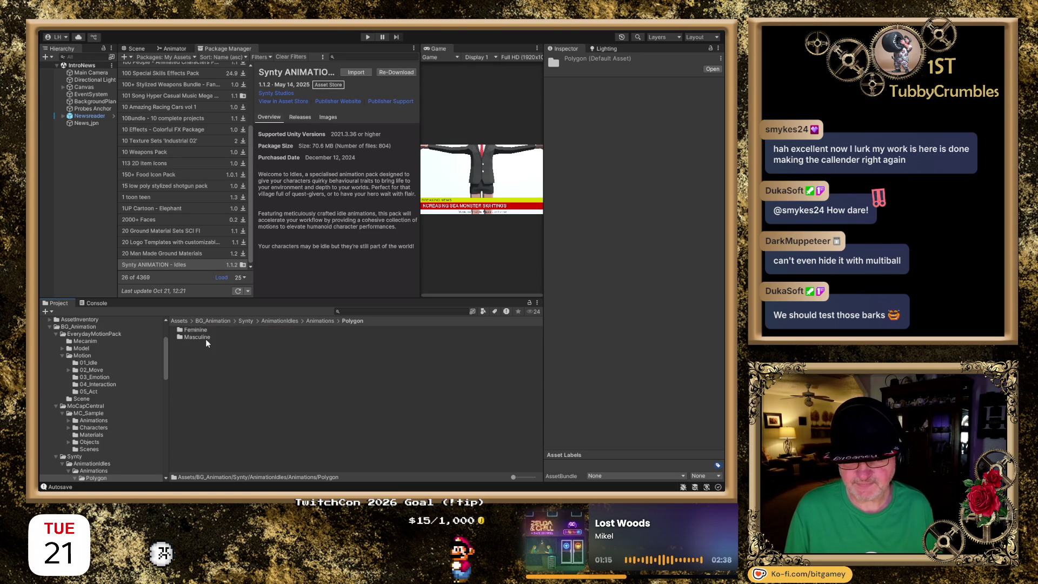
click(201, 336)
double_click(202, 336)
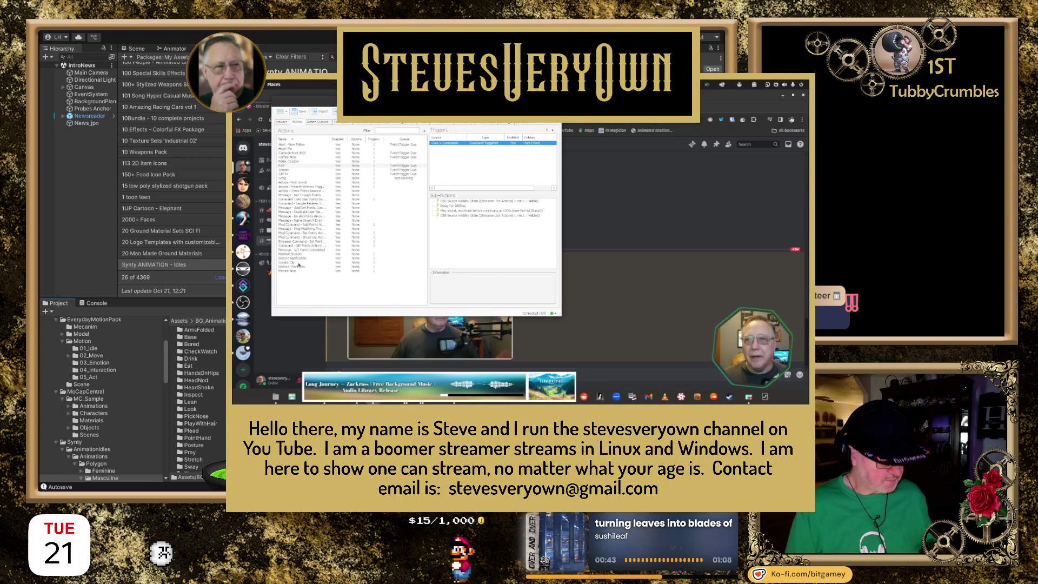
click(298, 263)
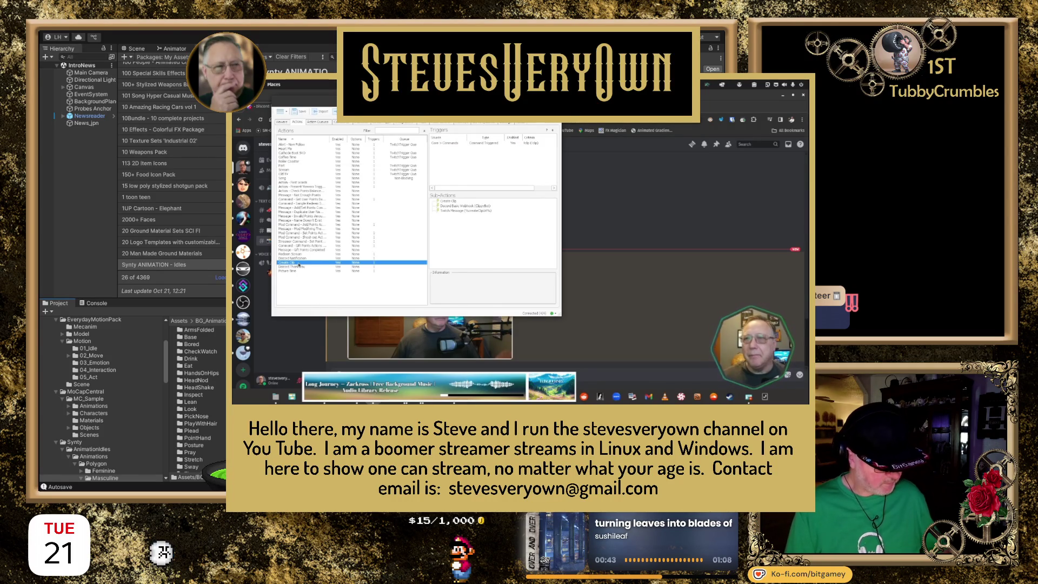
click(483, 143)
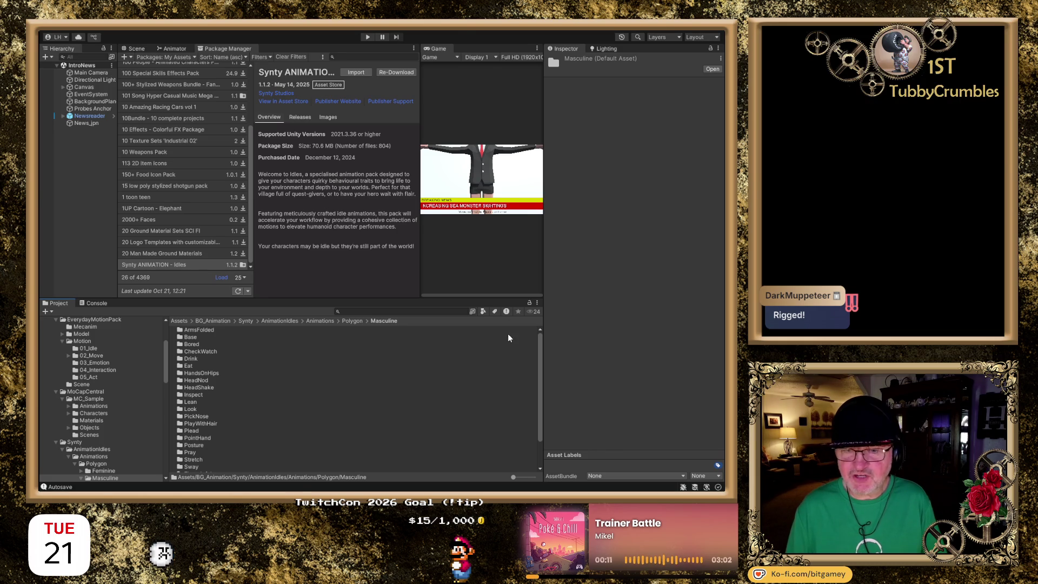
- Switch from the Synty Idles package page to the Animator graph and zoom it out
scroll(313, 374, down, 3)
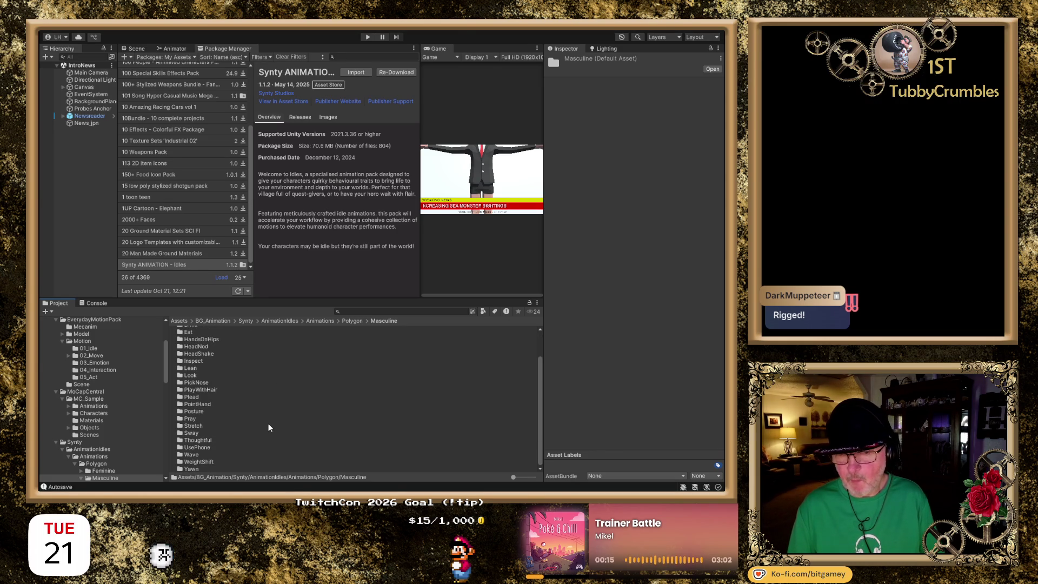
scroll(269, 427, up, 3)
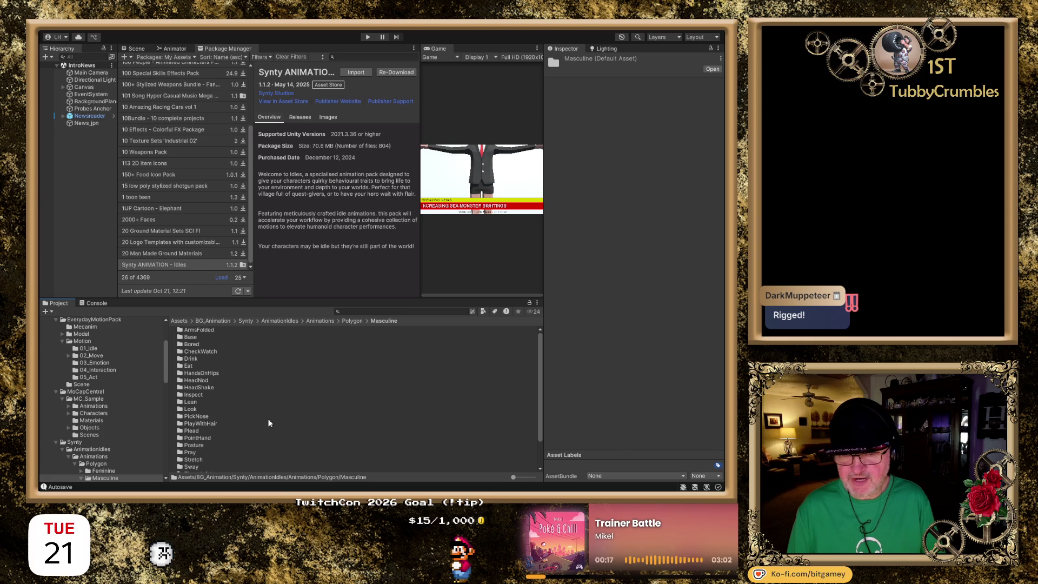
click(174, 48)
scroll(269, 177, down, 3)
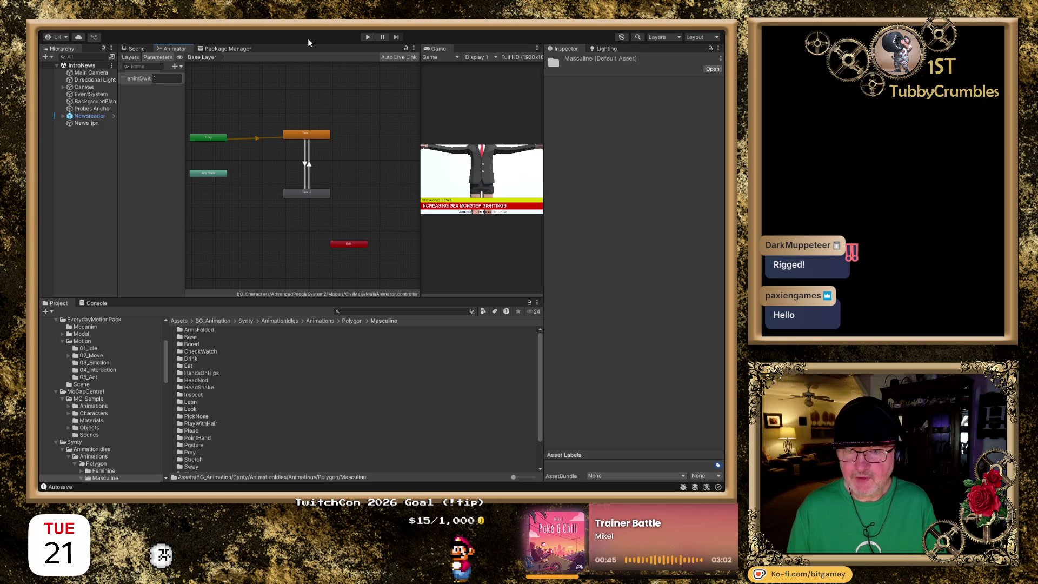
- Select the Talk 1 state to show its male_talk_alt motion and transition to Talk 2
scroll(274, 172, up, 5)
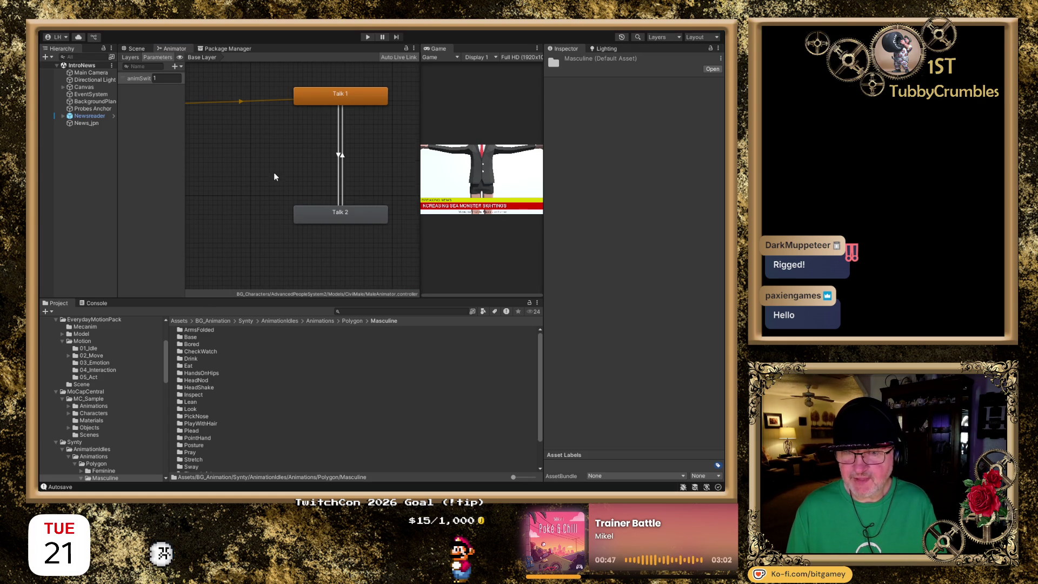
drag(248, 172, 217, 190)
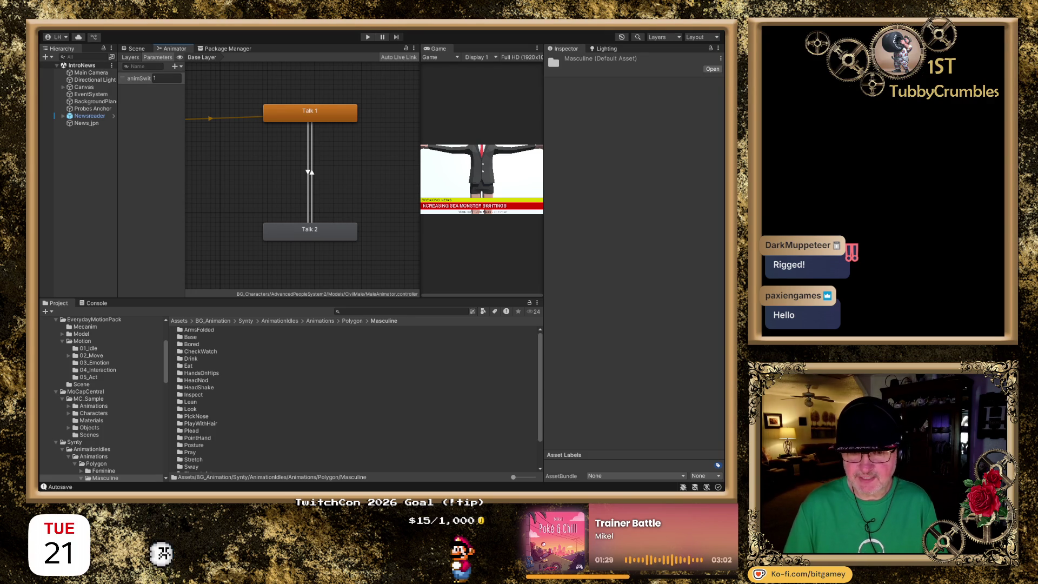
scroll(320, 194, down, 3)
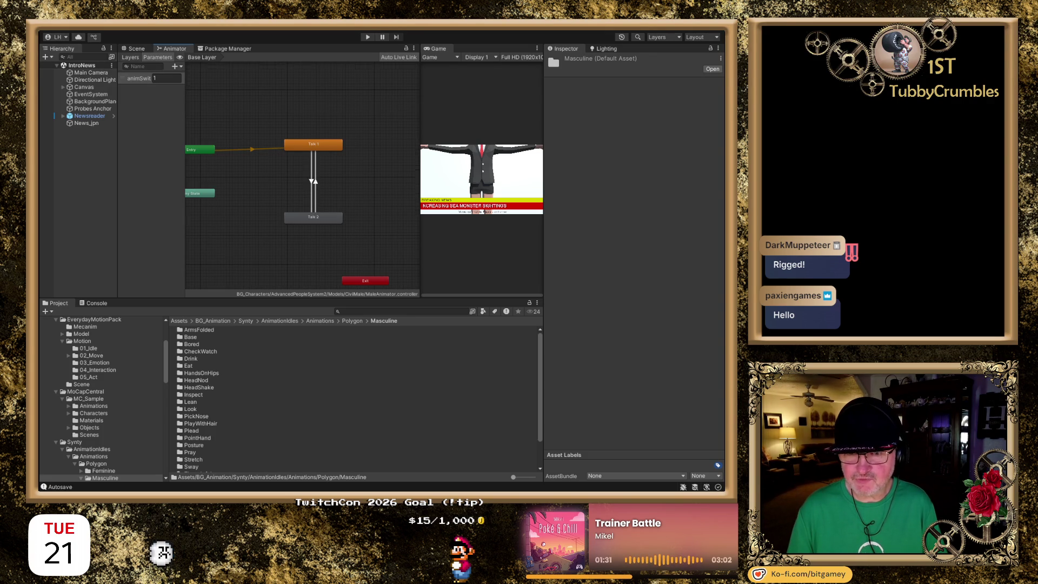
drag(276, 164, 210, 170)
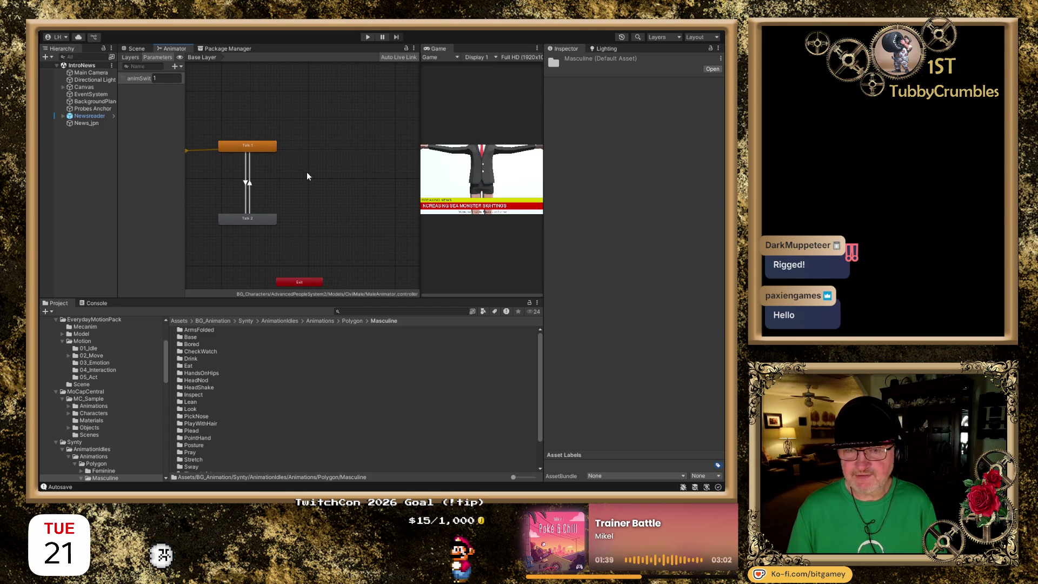
click(254, 147)
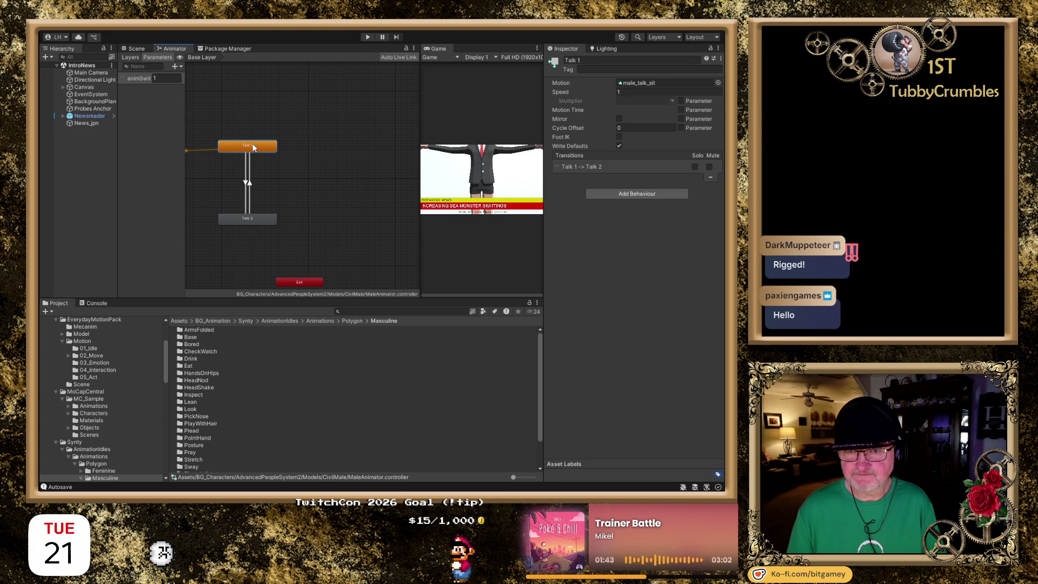
click(322, 120)
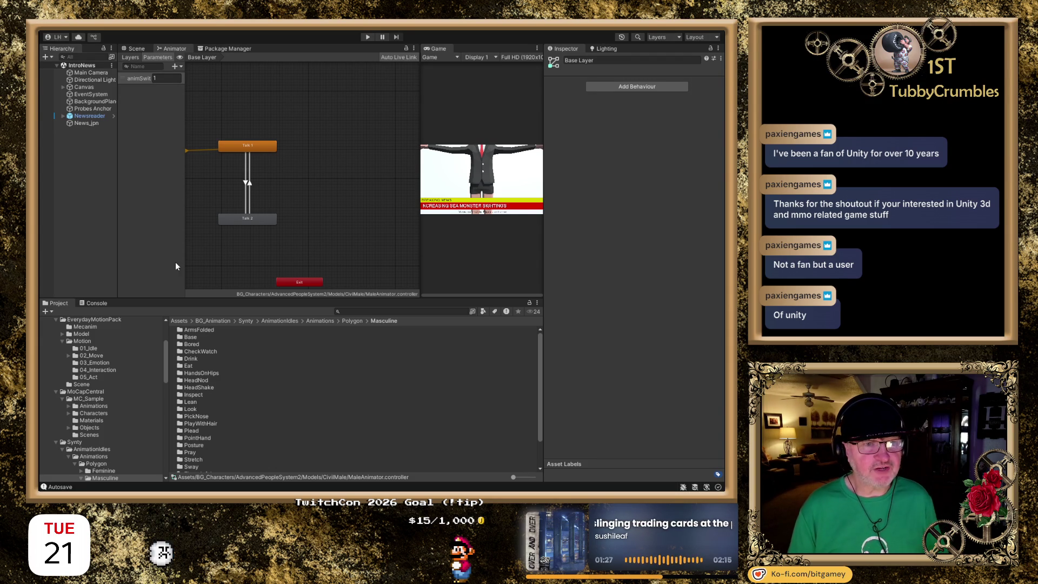
- Open the ArmsFolded Stances folder to list its six clips
click(205, 330)
double_click(206, 331)
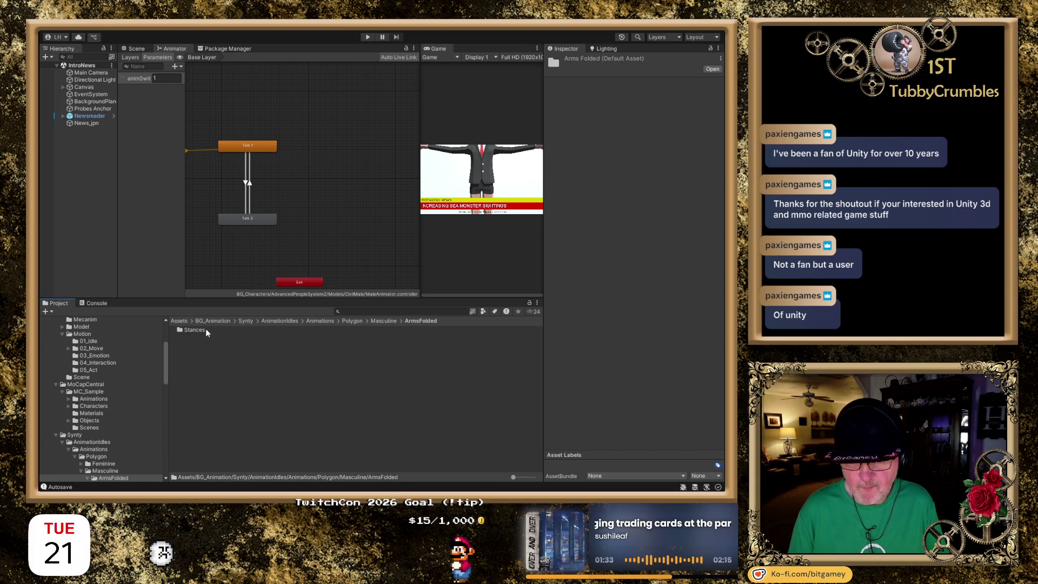
double_click(197, 329)
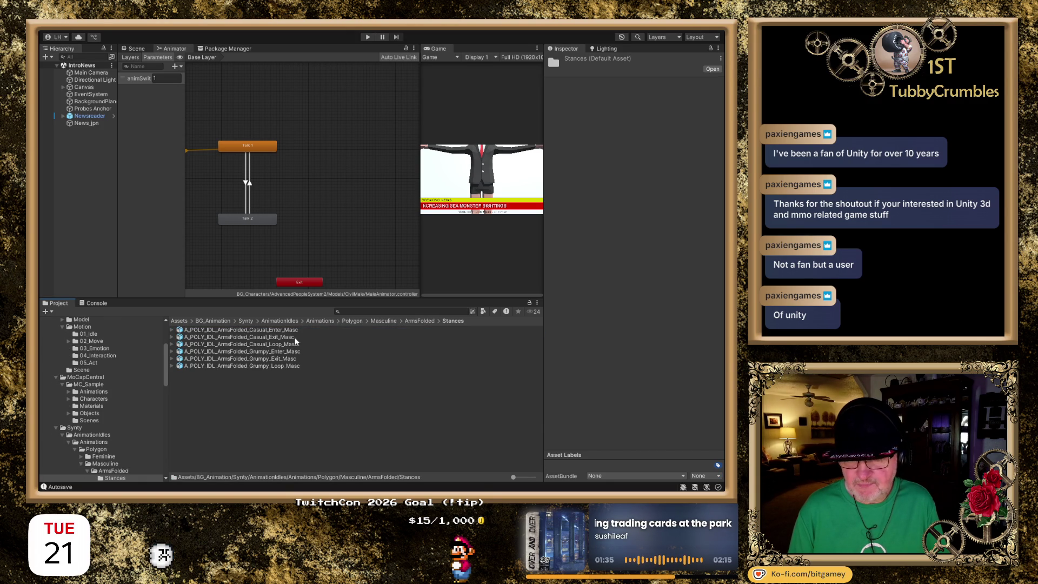
- Preview A_POLY_IDL_ArmsFolded_Casual_Enter_Masc, pausing it at frame 40, then clear the selection
click(280, 330)
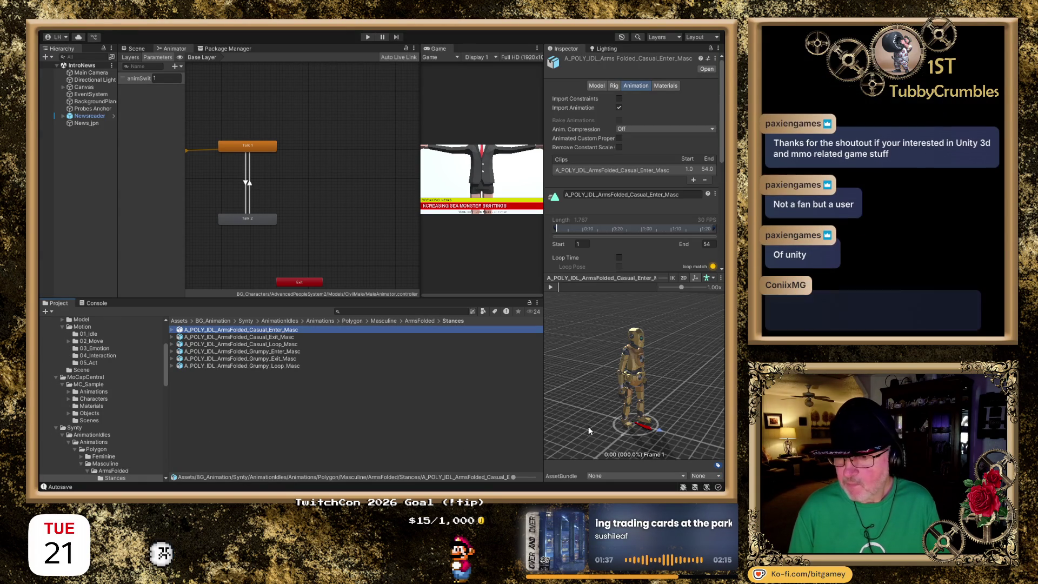
click(551, 287)
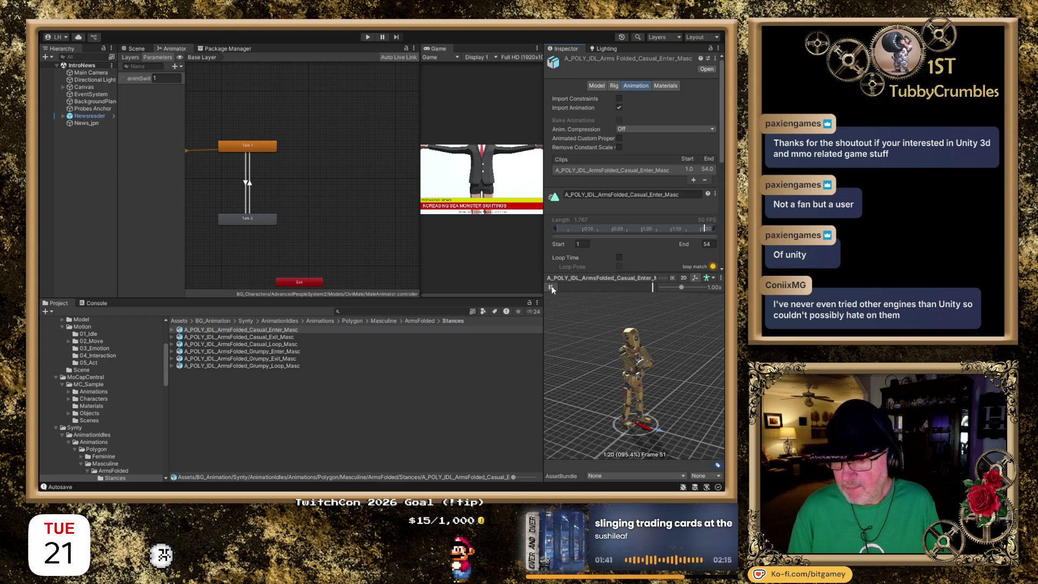
click(552, 288)
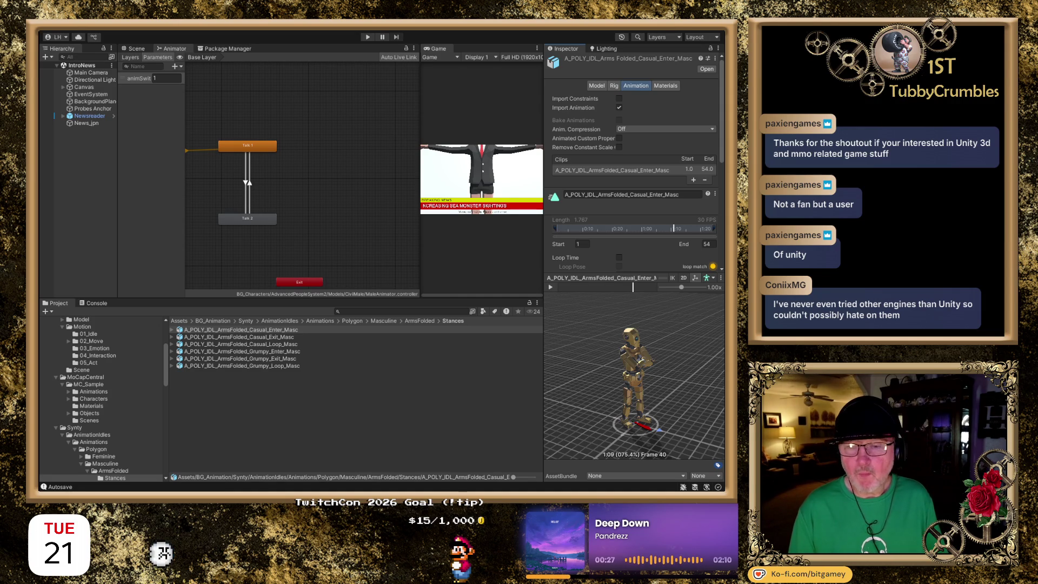
click(278, 415)
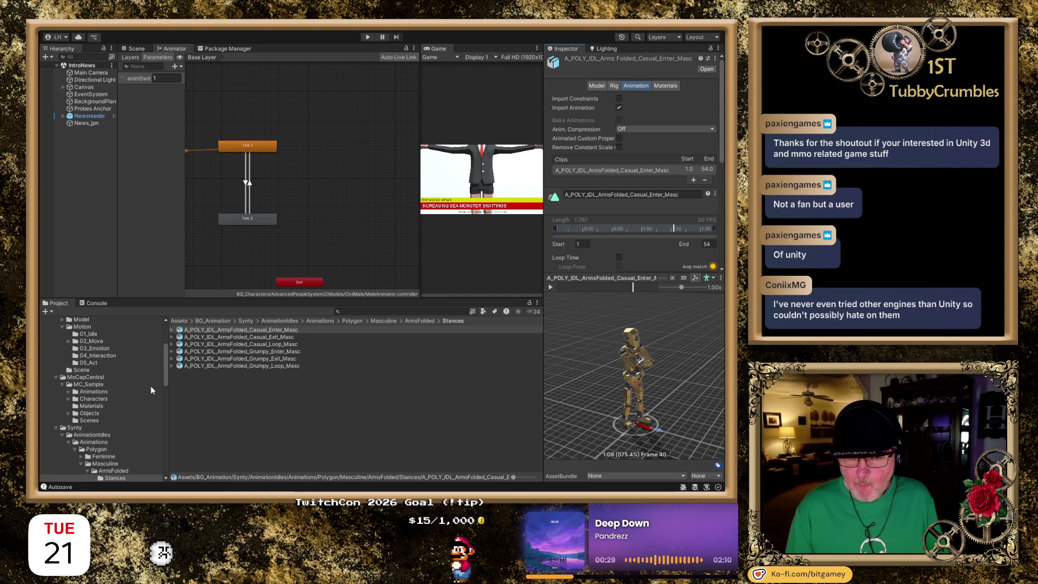
- Browse the Base Stances and Bored action clips, collapsing ArmsFolded and Base along the way
scroll(106, 428, down, 3)
scroll(107, 419, down, 2)
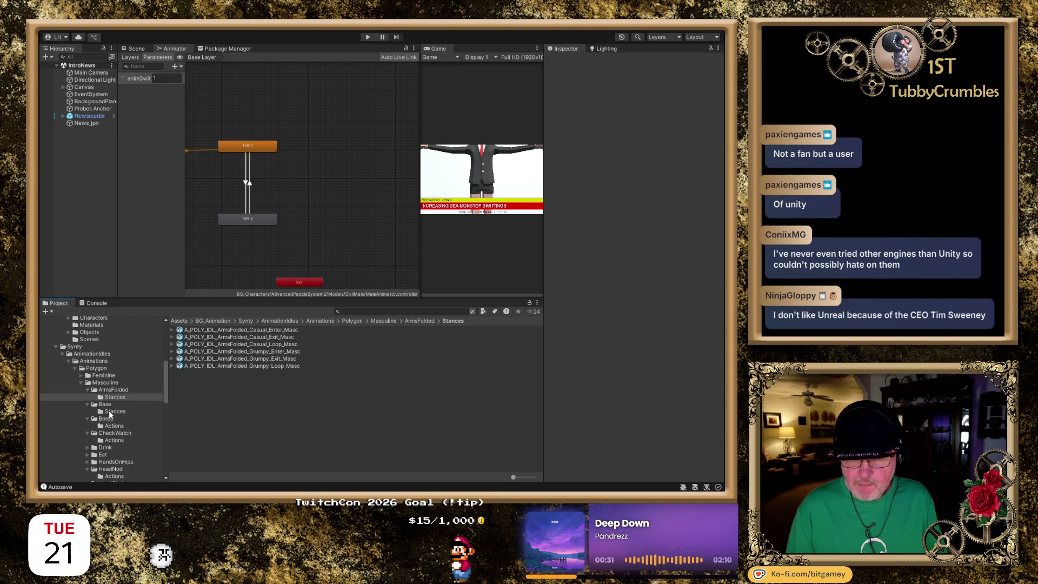
click(87, 388)
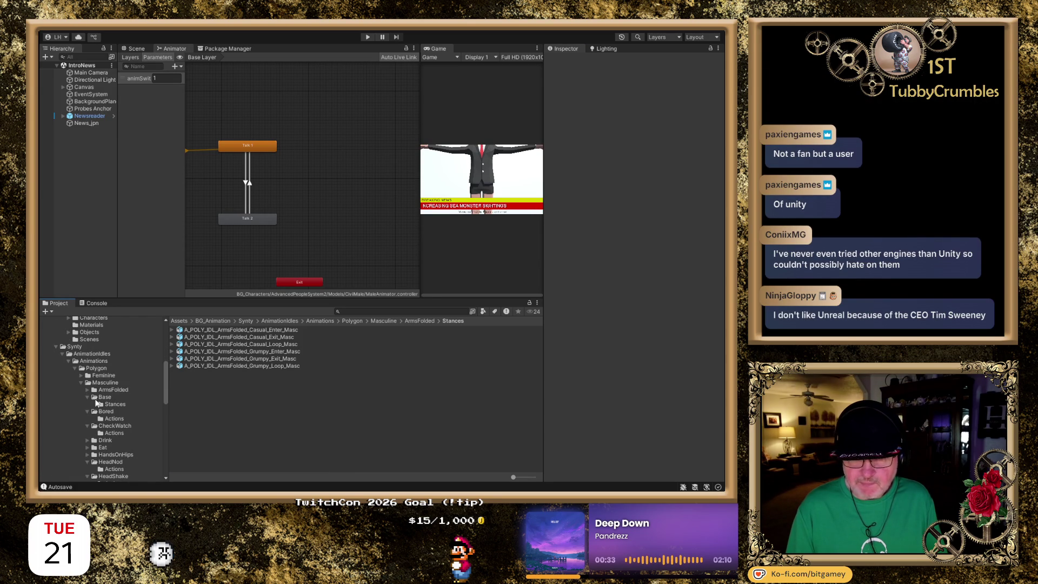
click(104, 398)
click(112, 405)
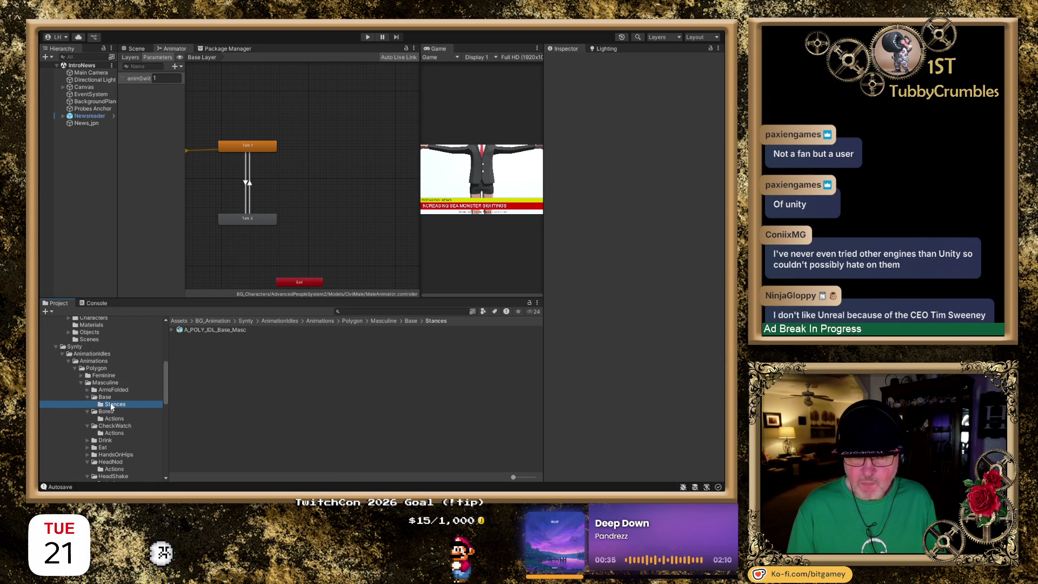
click(86, 397)
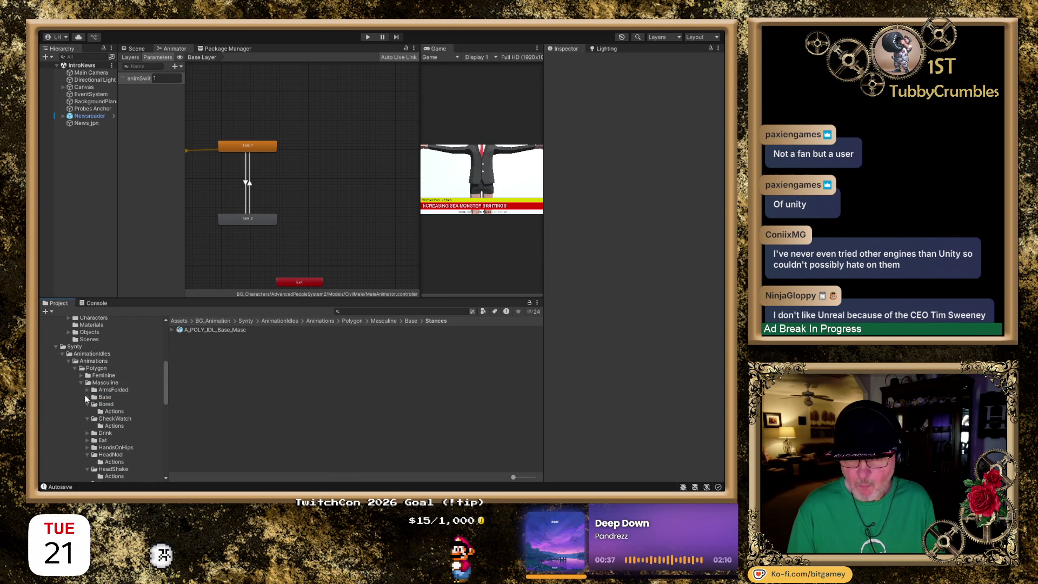
click(117, 412)
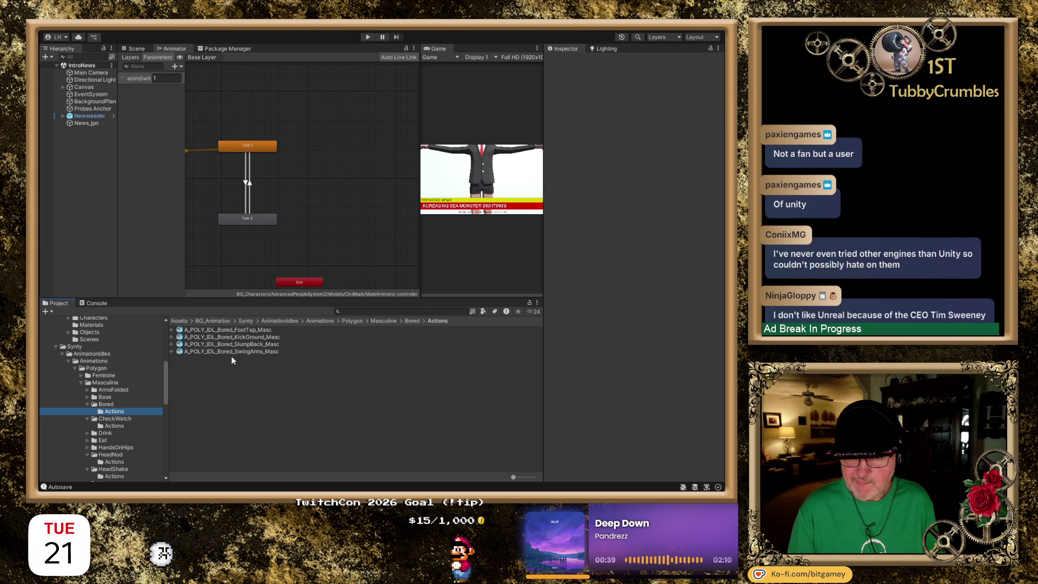
click(248, 329)
- Open the Drink Actions folder and preview the A_POLY_IDL_Drink_Shot_Masc clip
click(91, 428)
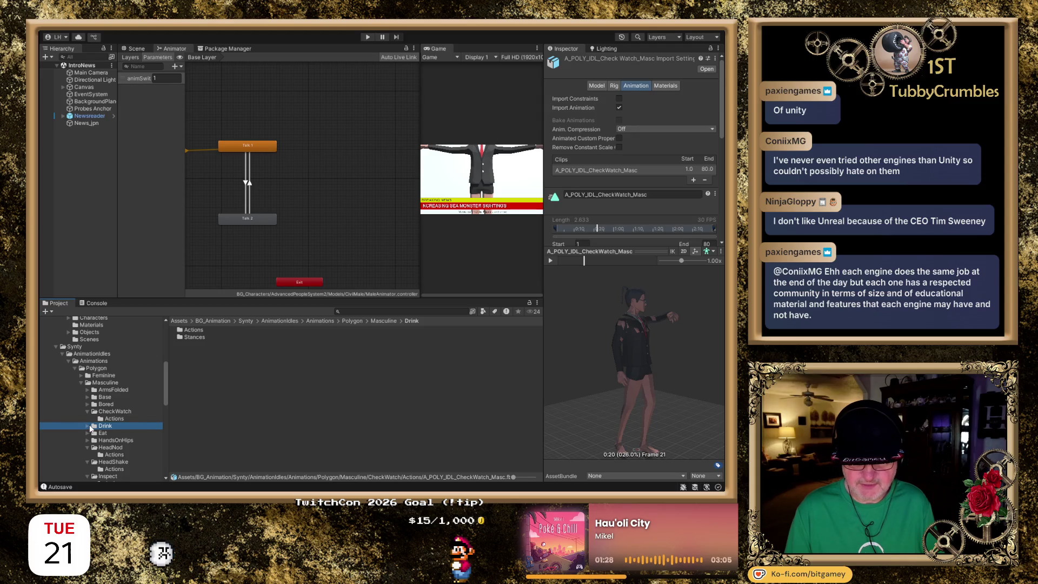
click(88, 427)
click(120, 433)
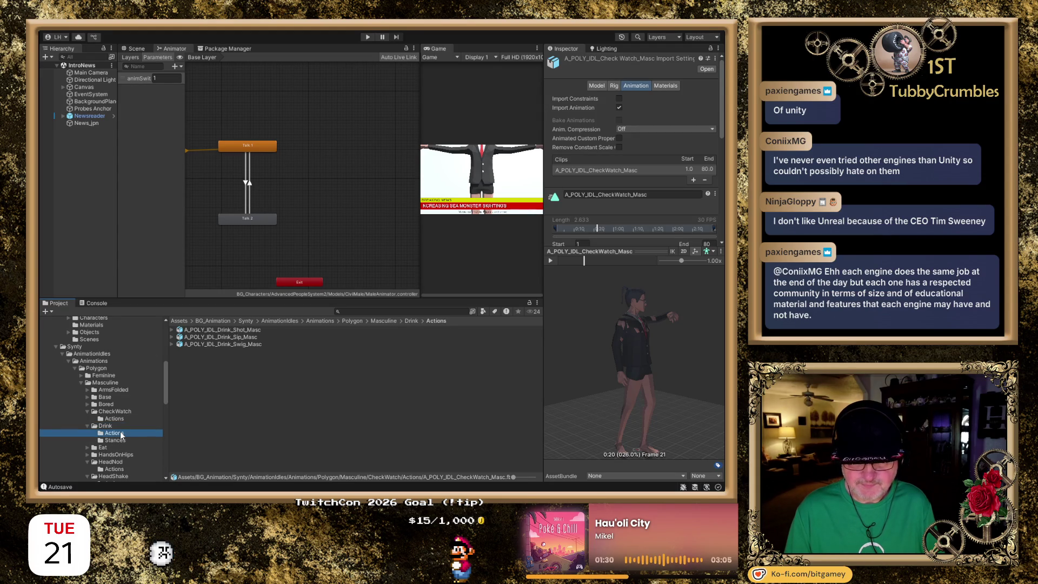
click(252, 331)
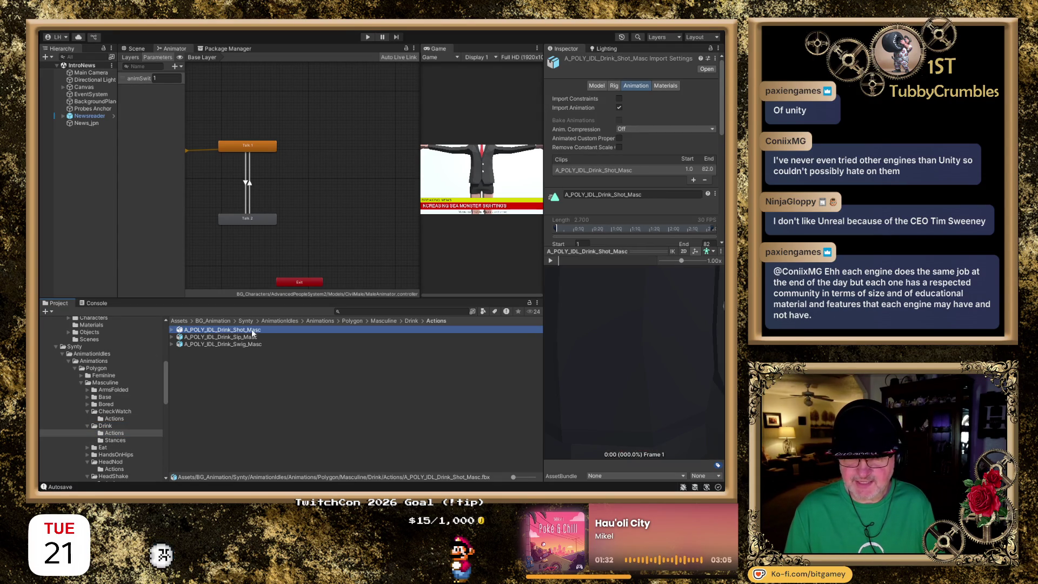
mouse_move(638, 359)
mouse_down()
mouse_move(617, 371)
mouse_move(593, 357)
mouse_up()
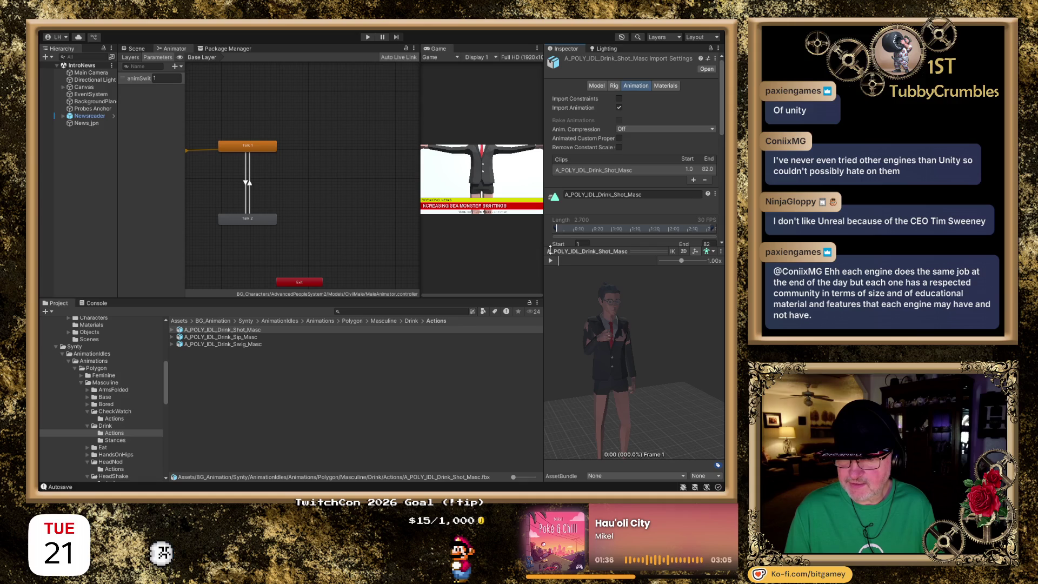
click(551, 263)
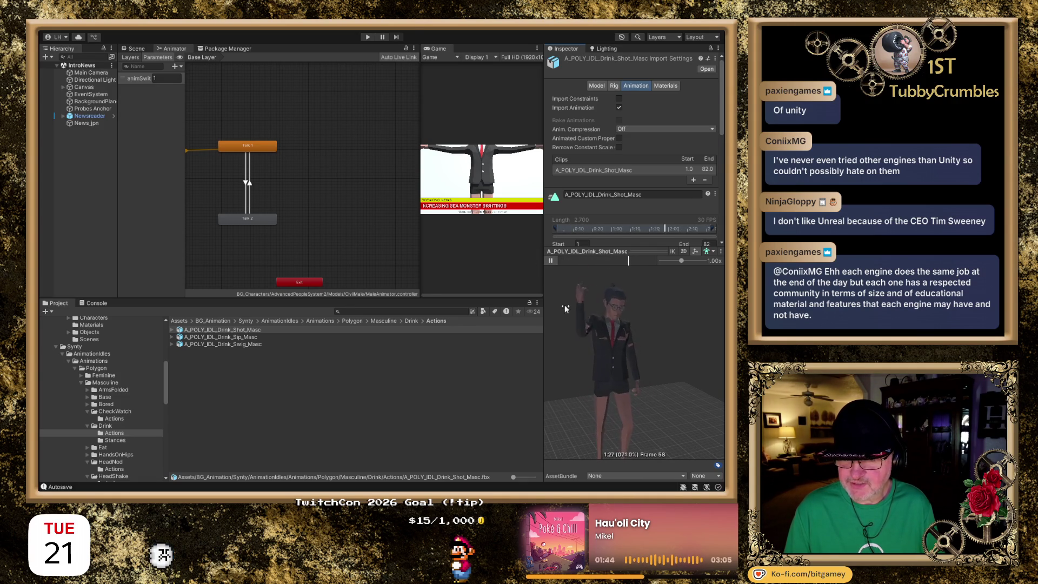
- Play the Drink_Sip_Masc preview from front and side views, then select Drink_Swig_Masc
click(259, 337)
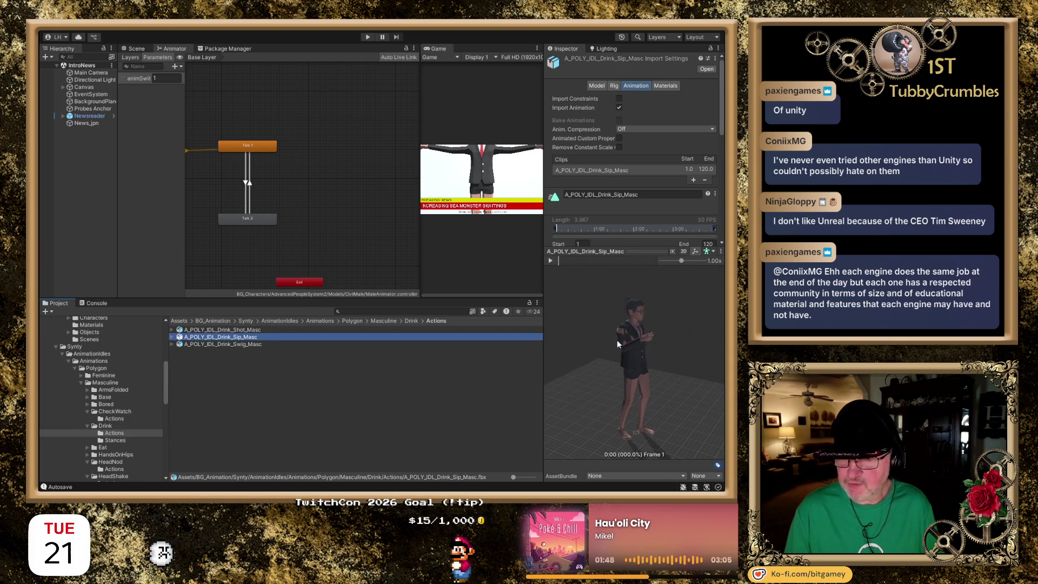
click(550, 260)
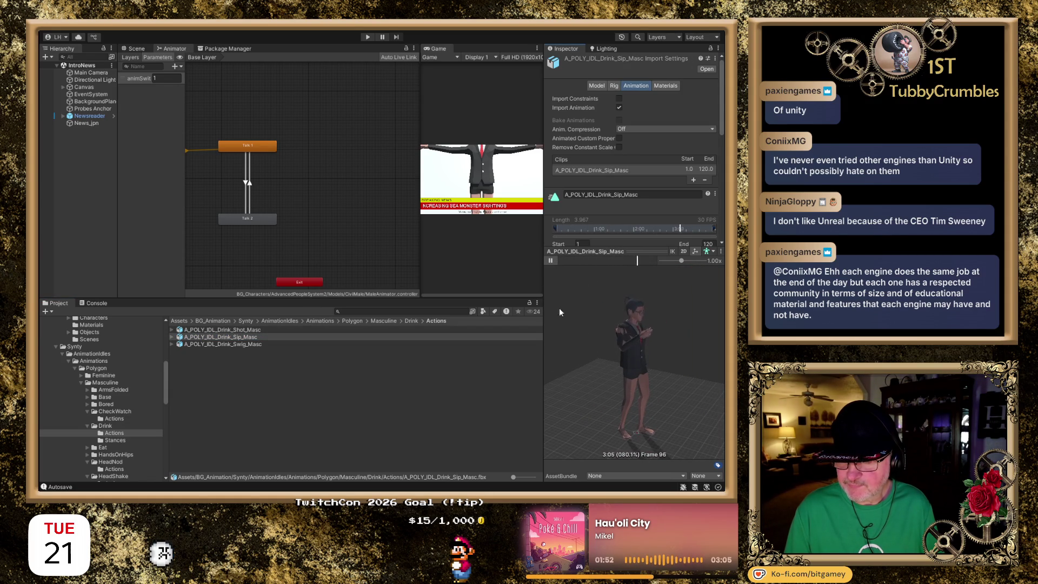
scroll(616, 315, up, 3)
mouse_move(615, 315)
mouse_down()
mouse_move(628, 377)
mouse_move(662, 372)
mouse_up()
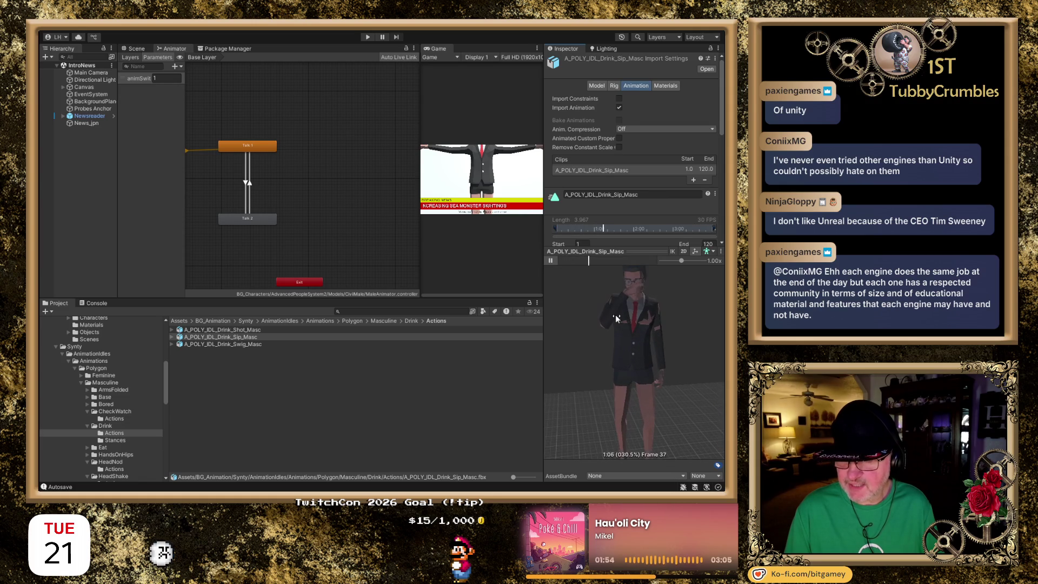
scroll(627, 378, up, 2)
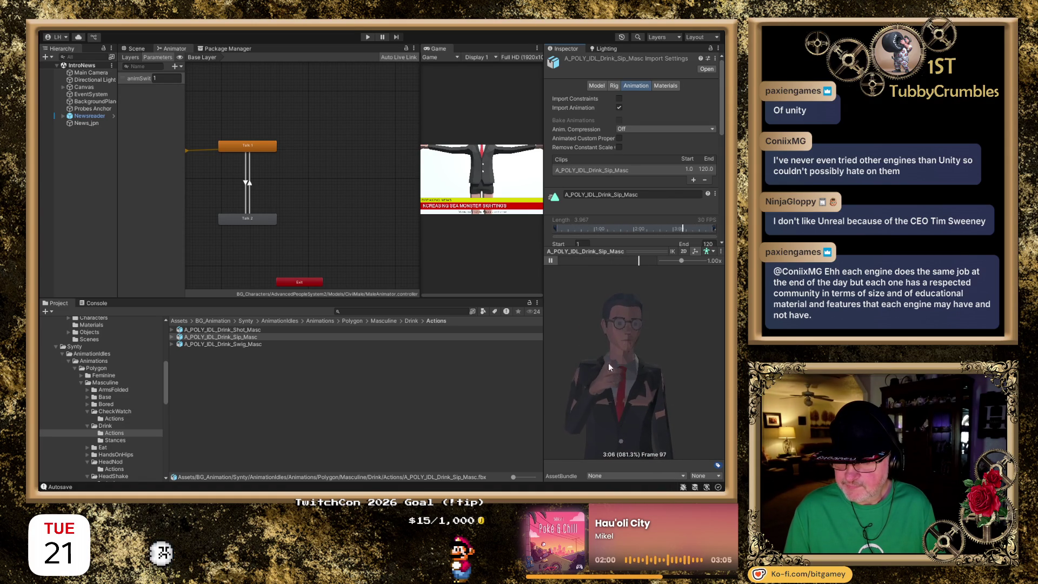
mouse_move(598, 367)
mouse_down()
mouse_move(716, 385)
mouse_move(496, 378)
mouse_up()
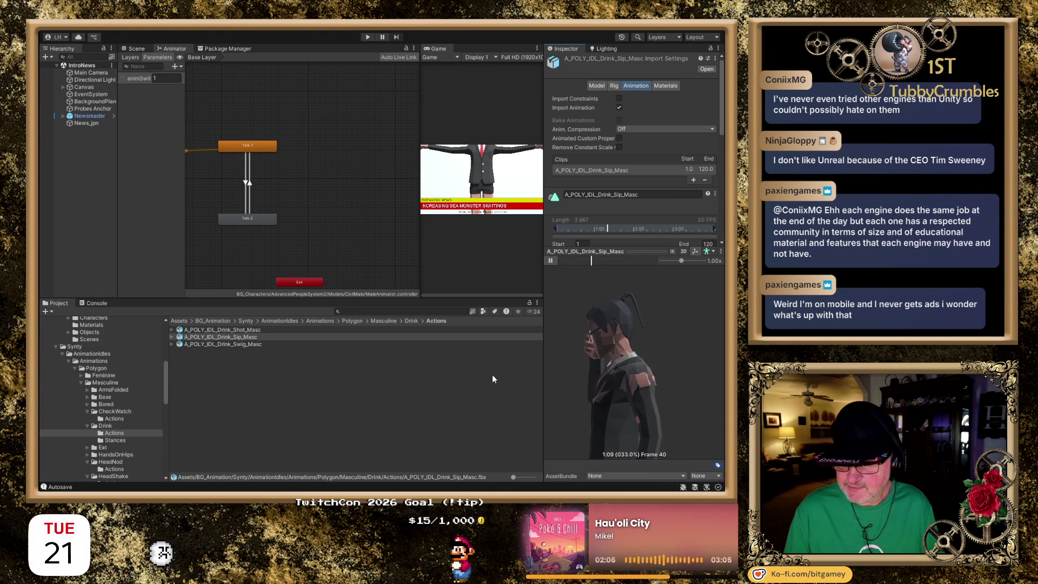
mouse_move(593, 391)
mouse_down()
mouse_move(630, 386)
mouse_move(599, 394)
mouse_up()
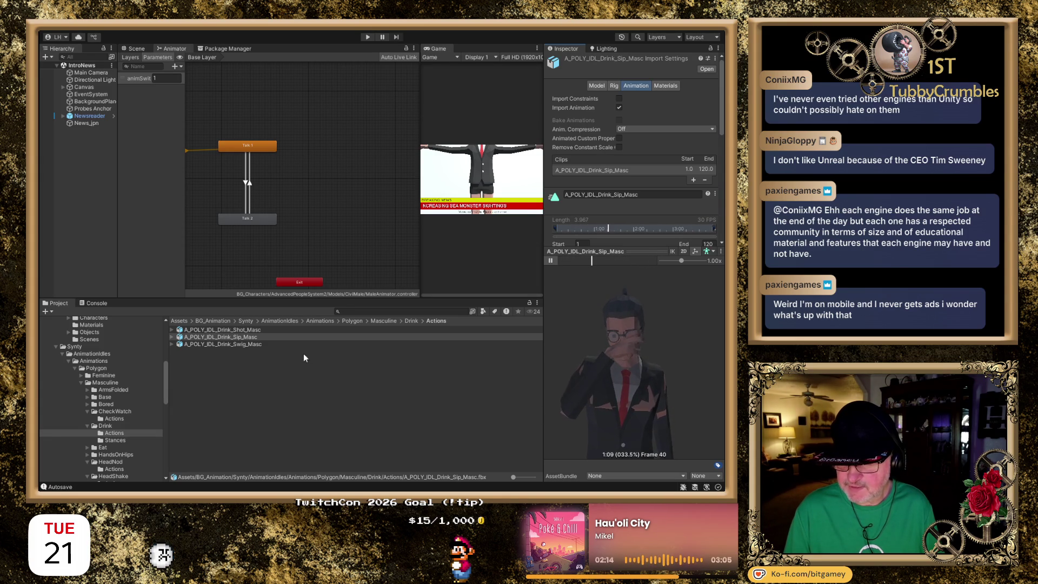
click(247, 337)
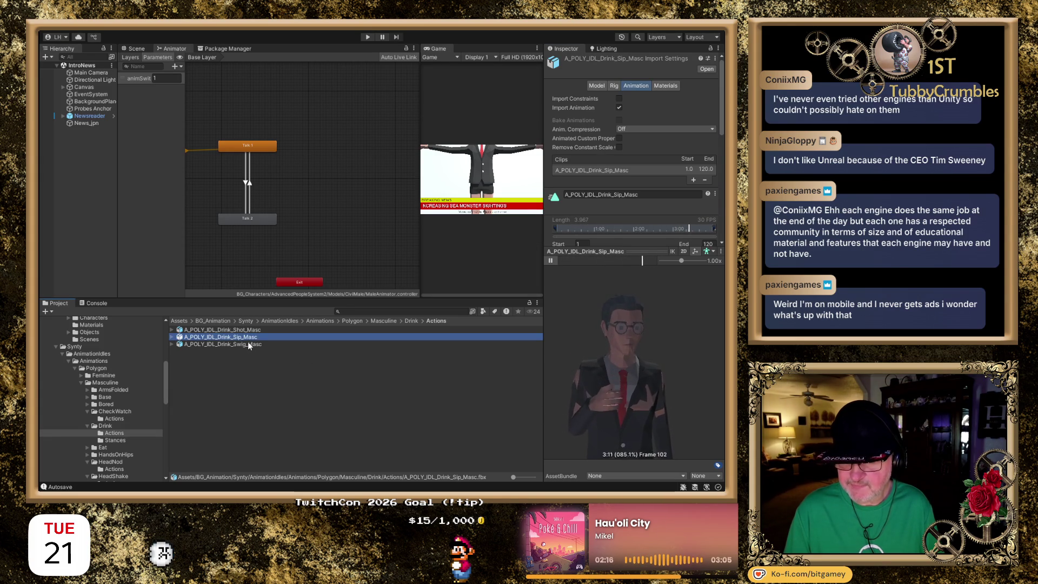
click(250, 344)
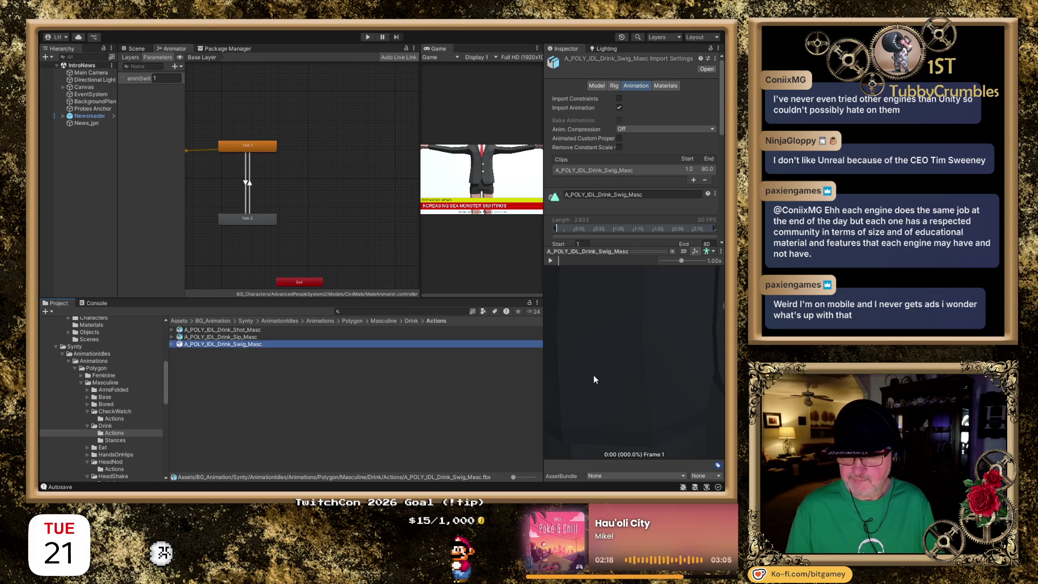
- Play the Drink_Swig_Masc preview facing front, then collapse the Drink folder
scroll(678, 352, down, 5)
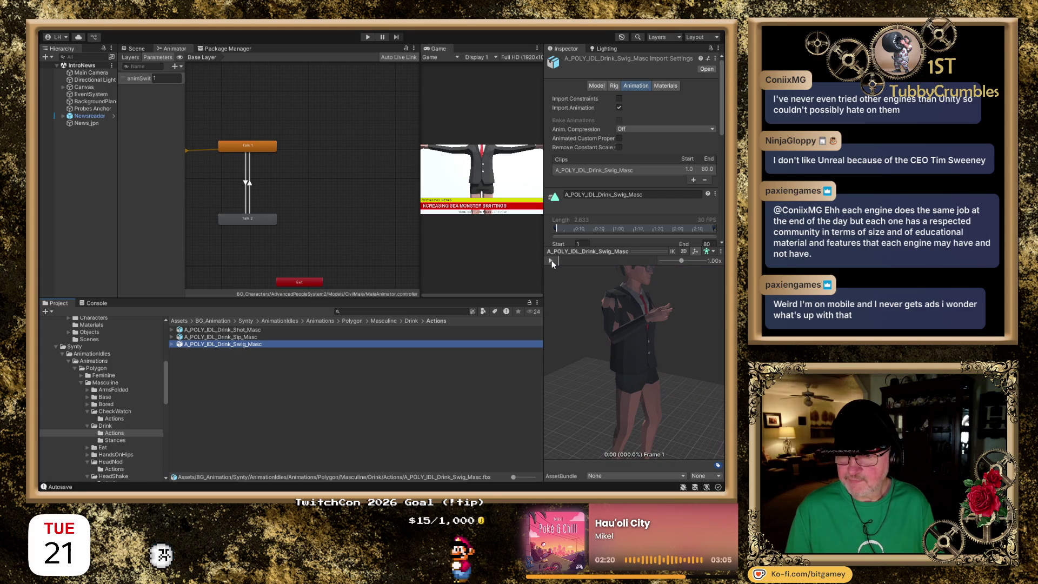
click(551, 261)
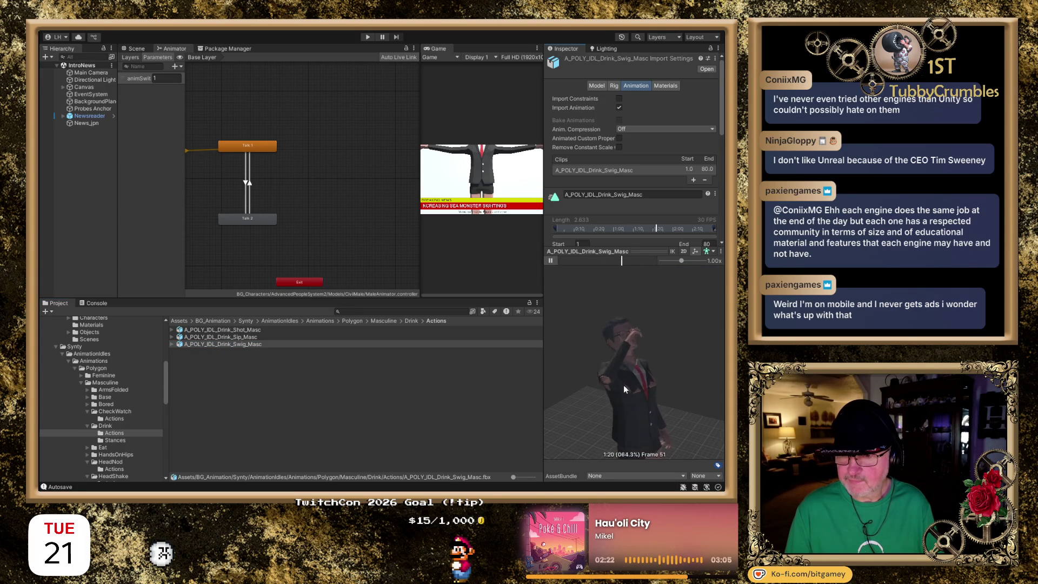
drag(685, 374, 567, 387)
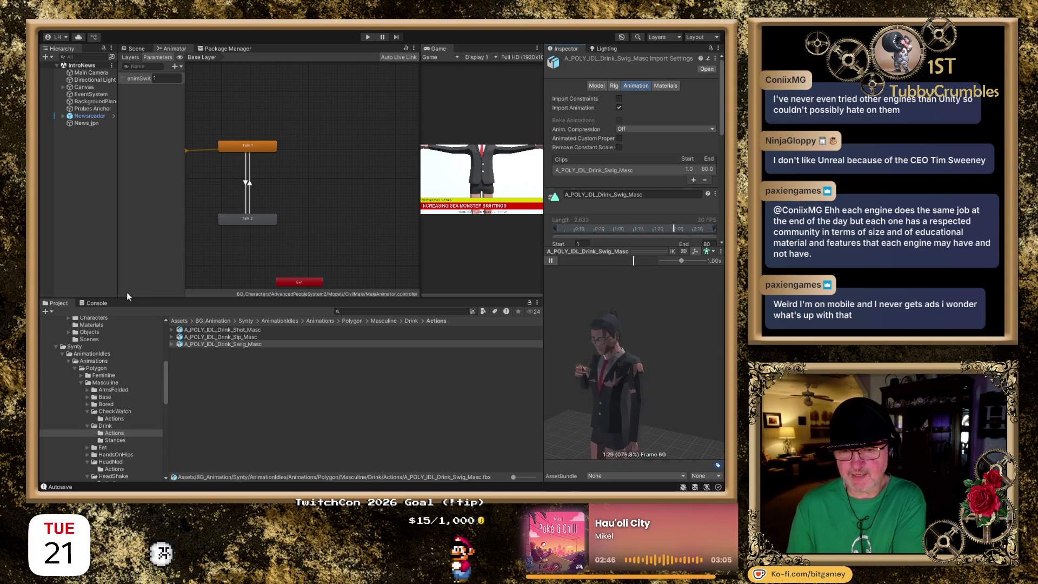
click(89, 426)
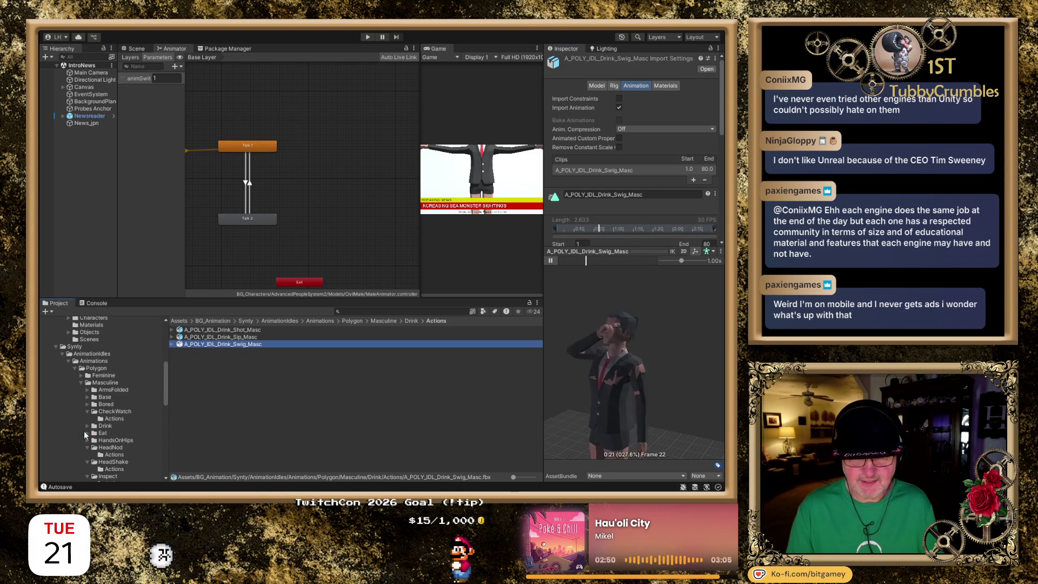
- Open the Eat Actions folder and play A_POLY_IDL_Eat_Large_Masc, pausing it partway
click(86, 432)
click(121, 440)
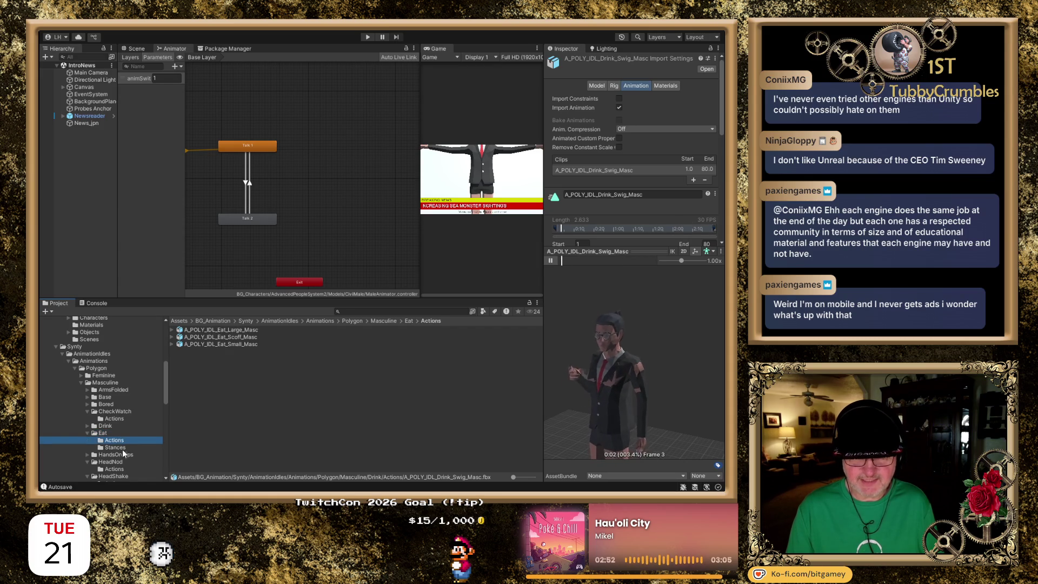
click(232, 329)
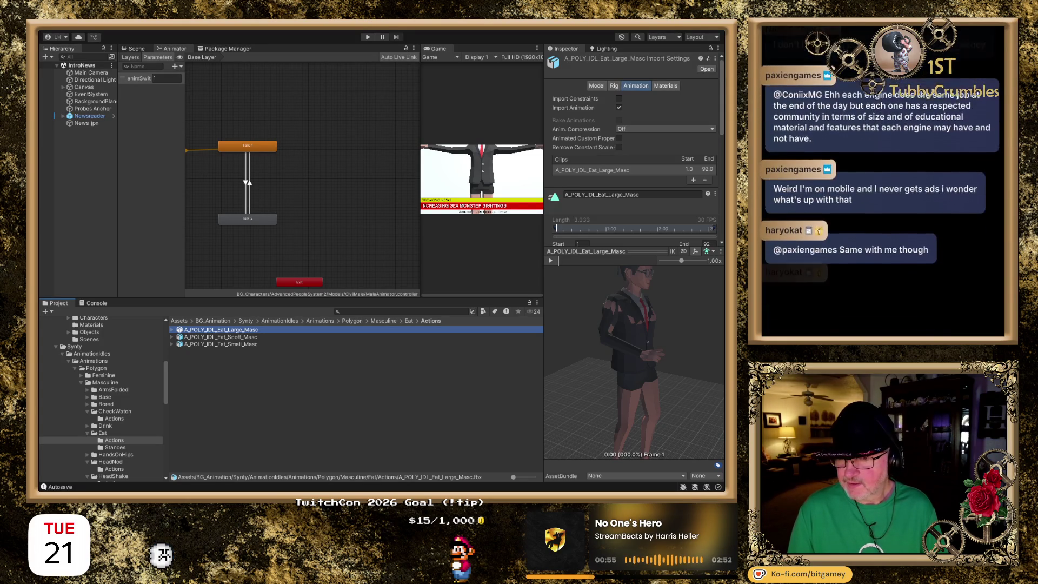
click(548, 263)
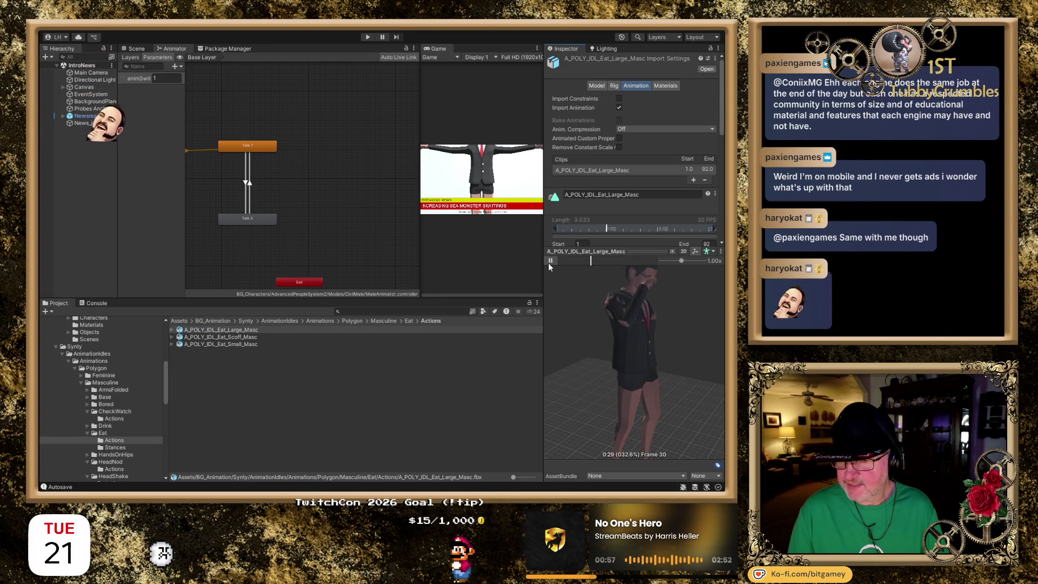
click(548, 263)
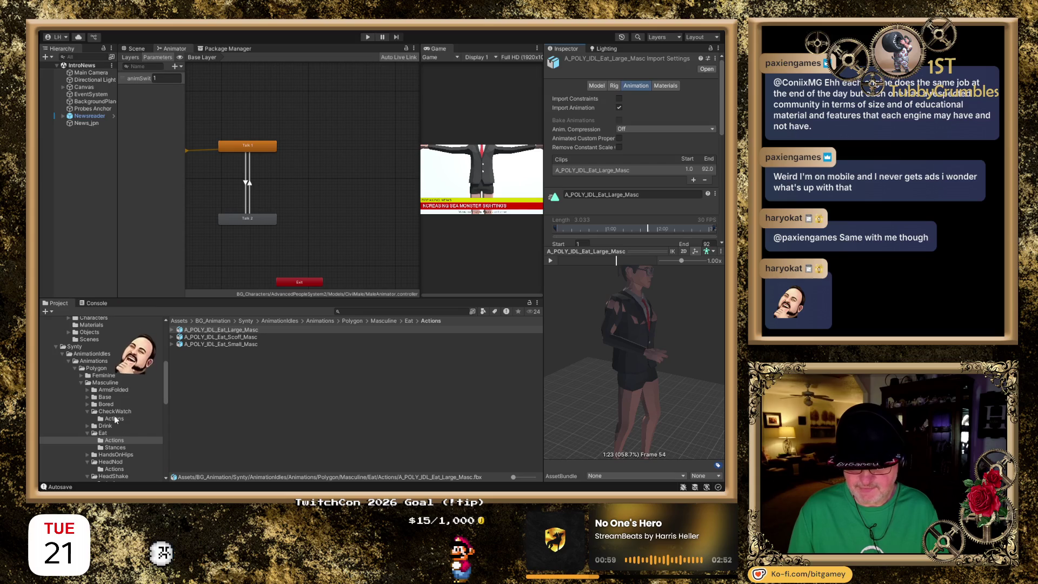
- Collapse the Eat folder and open the HandsOnHips folder
click(87, 433)
scroll(129, 387, down, 3)
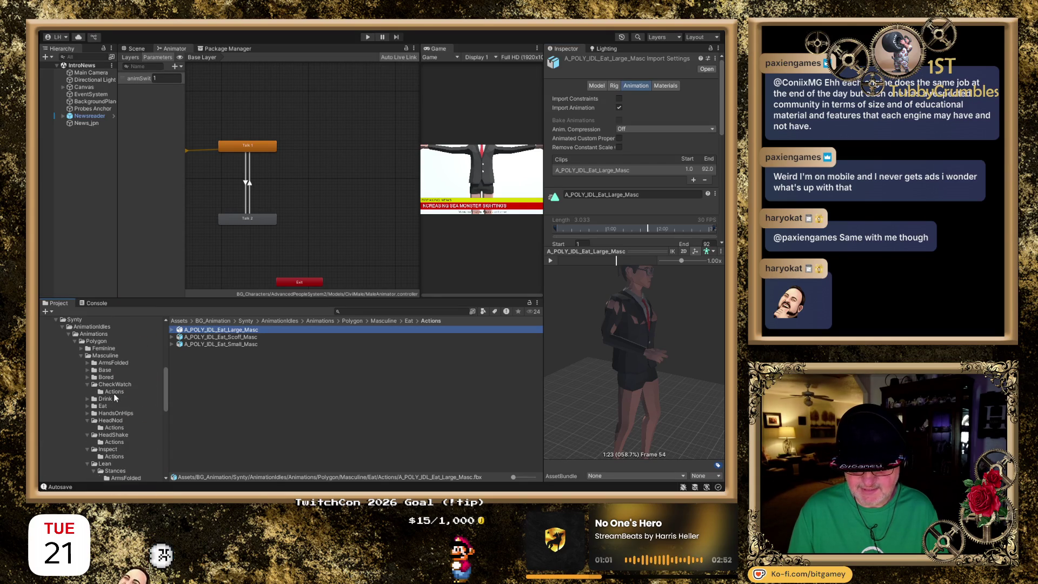
click(108, 414)
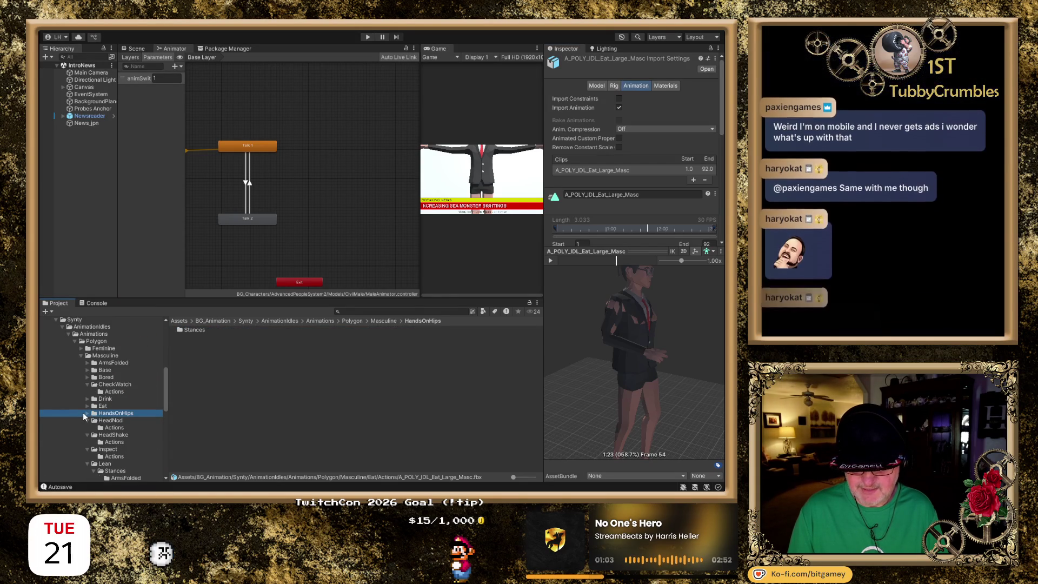
- Play A_POLY_IDL_HandsOnHips_Base_Enter_Masc from HandsOnHips Stances, zoomed out to show the full body
click(87, 413)
click(117, 422)
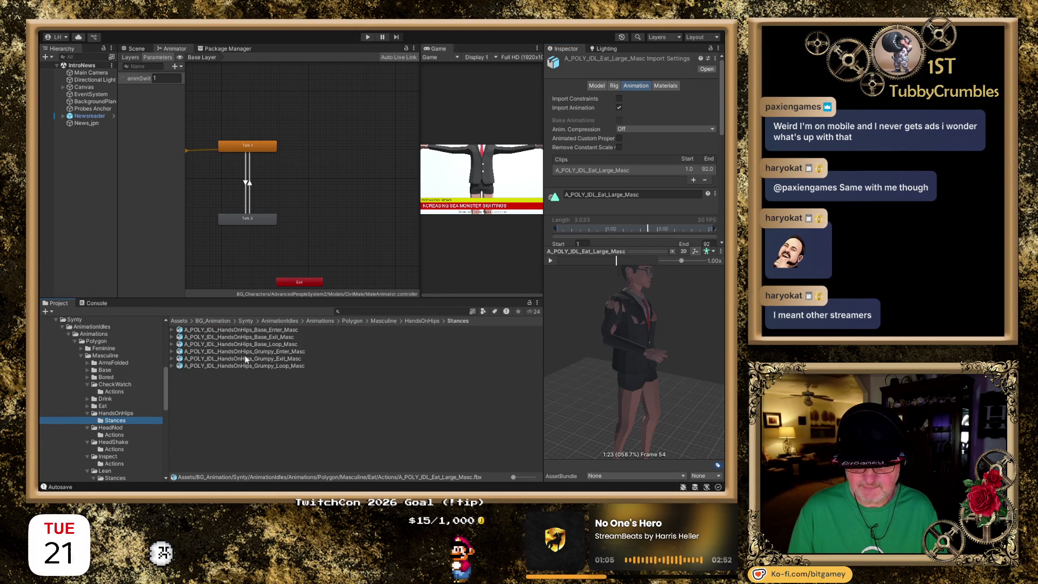
click(276, 330)
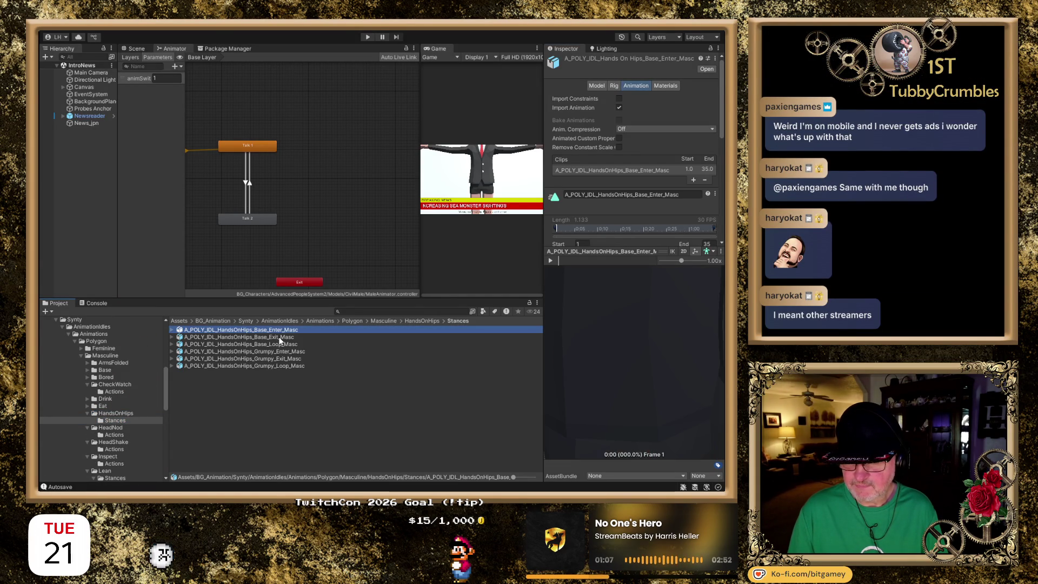
scroll(589, 377, down, 5)
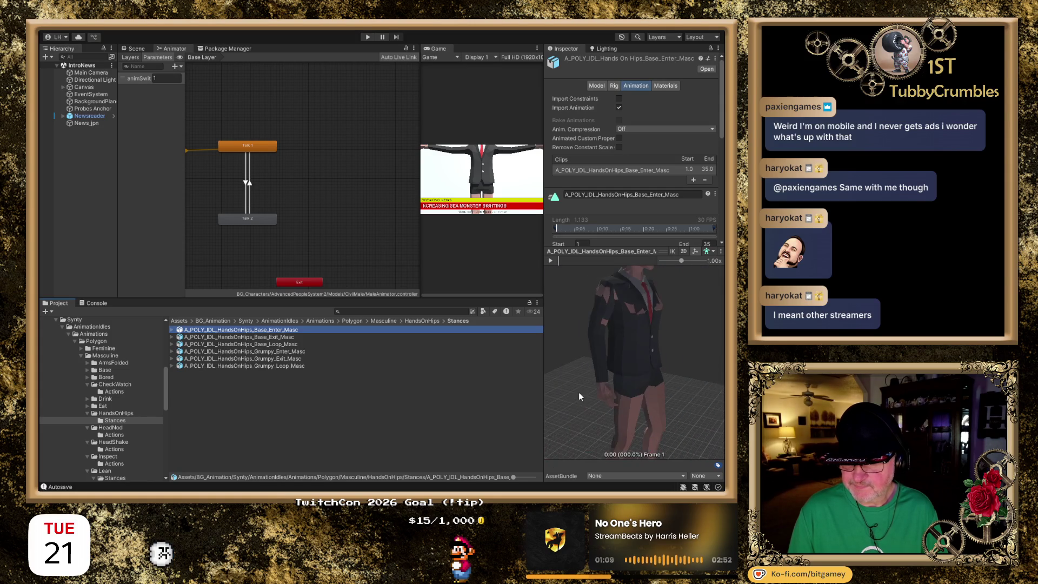
mouse_move(586, 389)
mouse_down()
mouse_move(671, 394)
mouse_move(656, 383)
mouse_up()
scroll(654, 389, down, 2)
scroll(666, 385, up, 5)
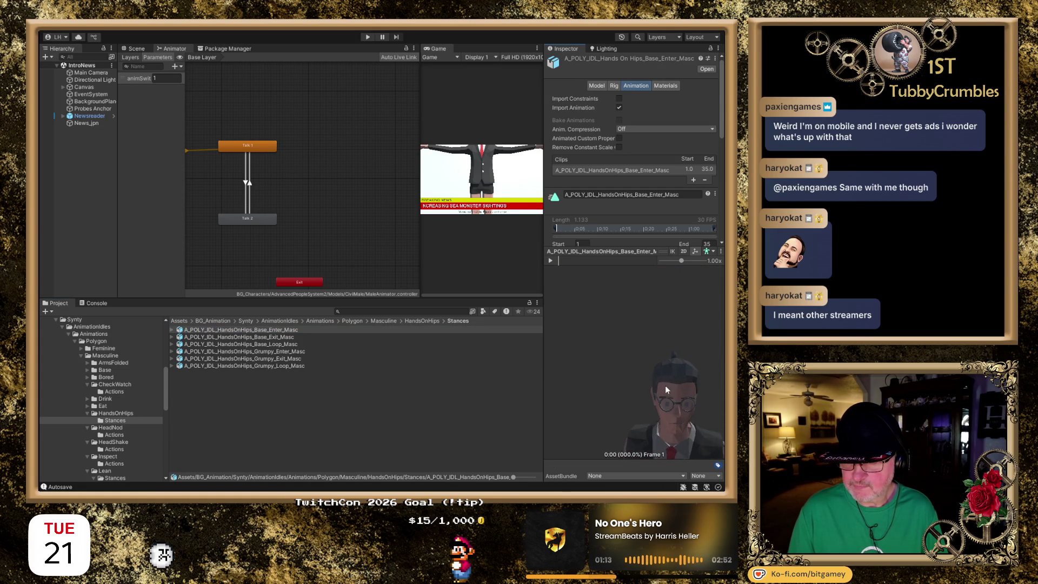
scroll(627, 325, down, 4)
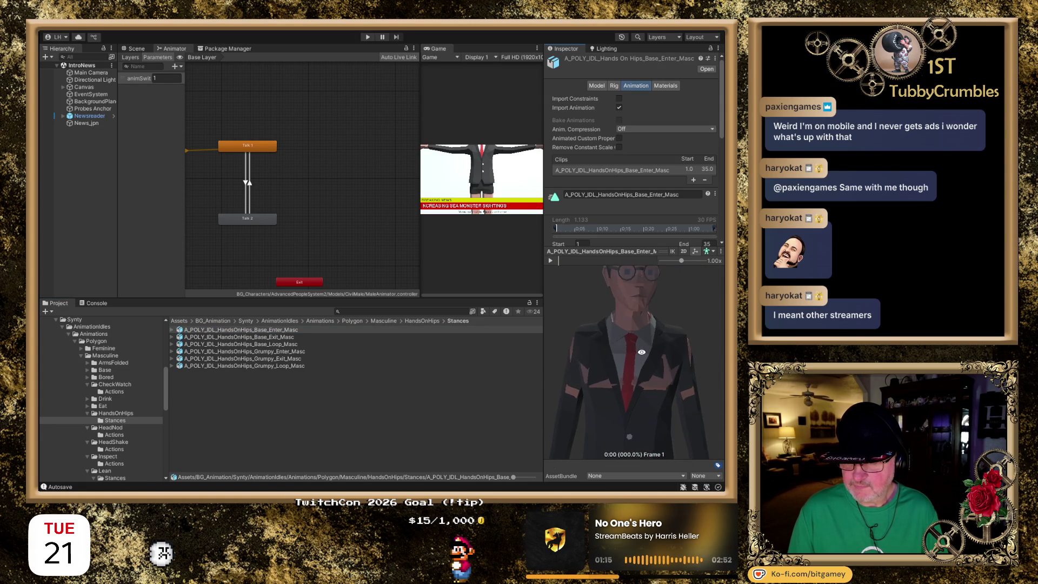
scroll(637, 327, down, 1)
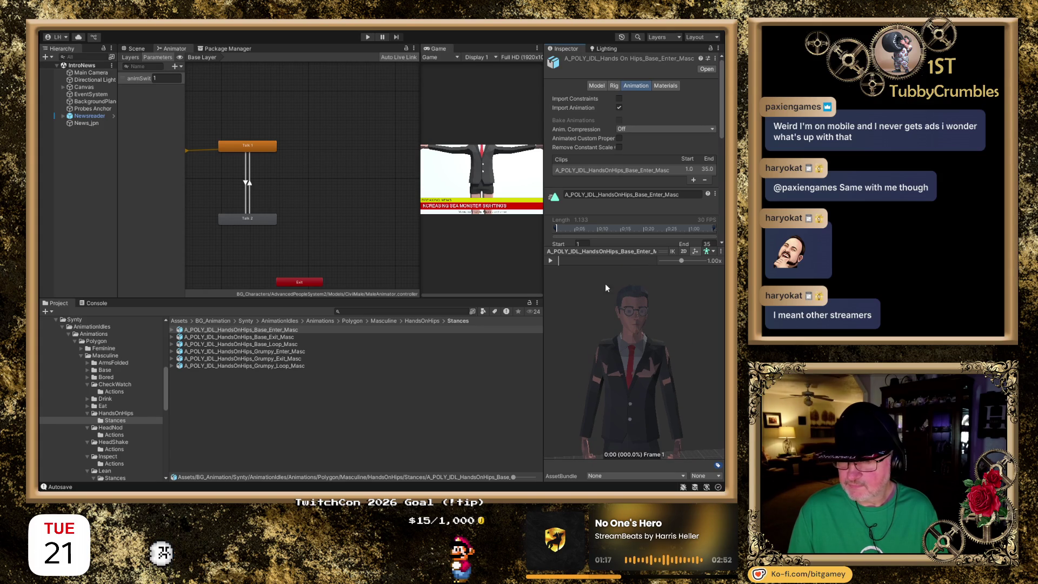
click(550, 261)
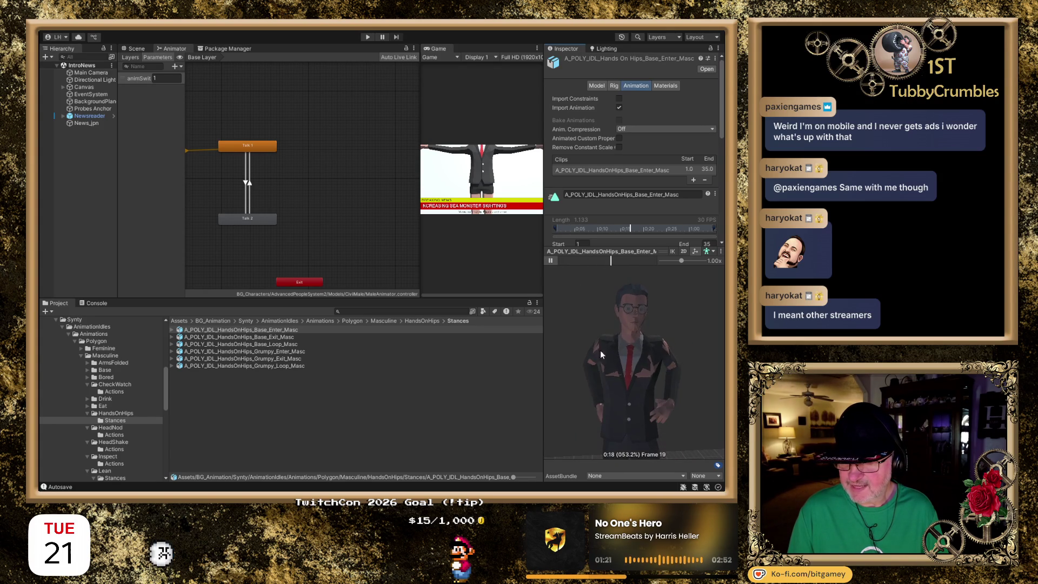
mouse_move(588, 356)
mouse_down()
mouse_move(642, 337)
mouse_move(599, 336)
mouse_move(609, 321)
mouse_up()
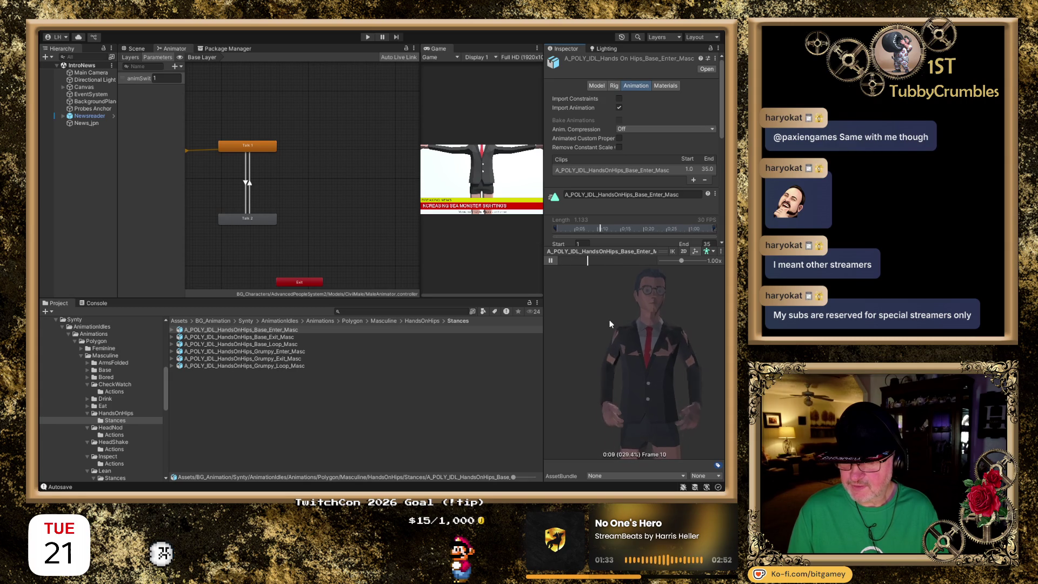
click(87, 413)
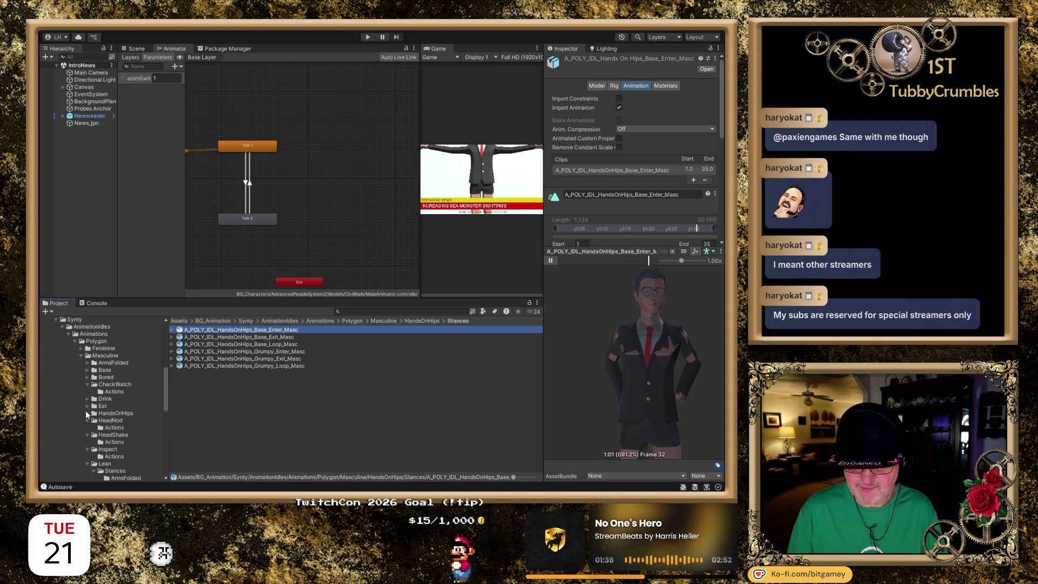
- Open HeadNod Actions and play the Greet and Large head-nod clips in the preview
click(117, 421)
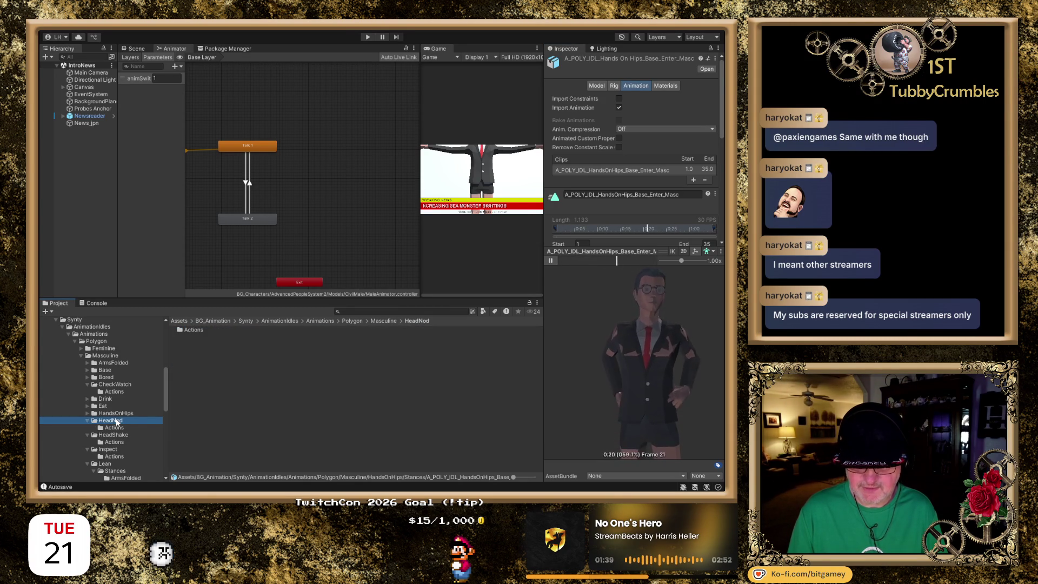
click(115, 427)
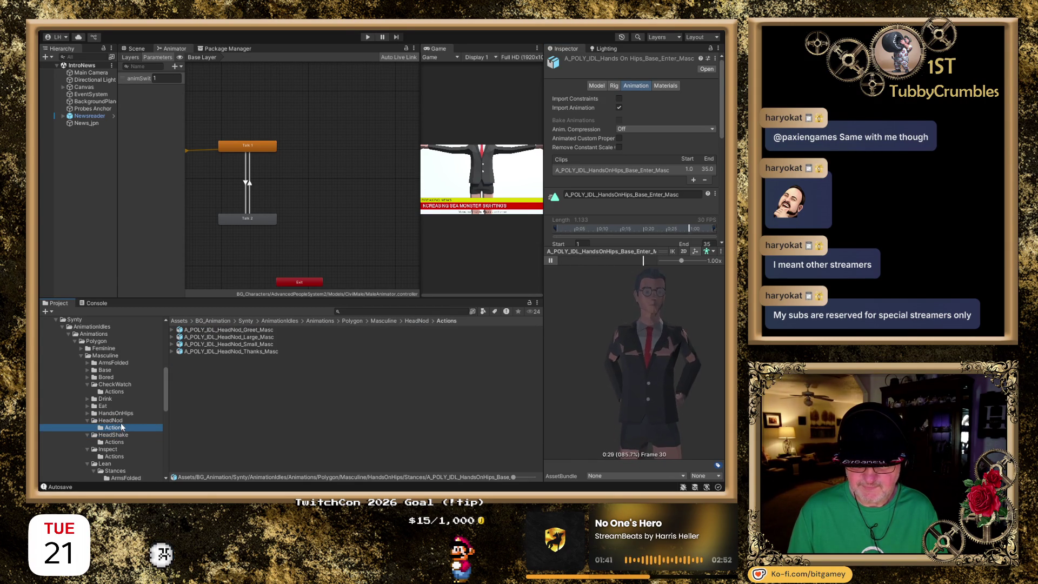
click(230, 331)
scroll(641, 341, down, 5)
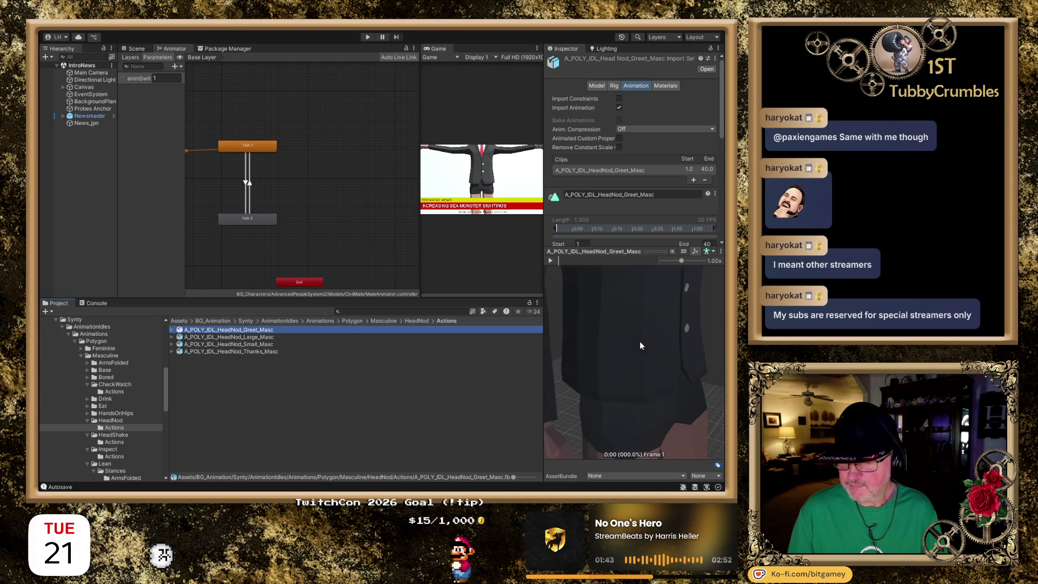
click(550, 261)
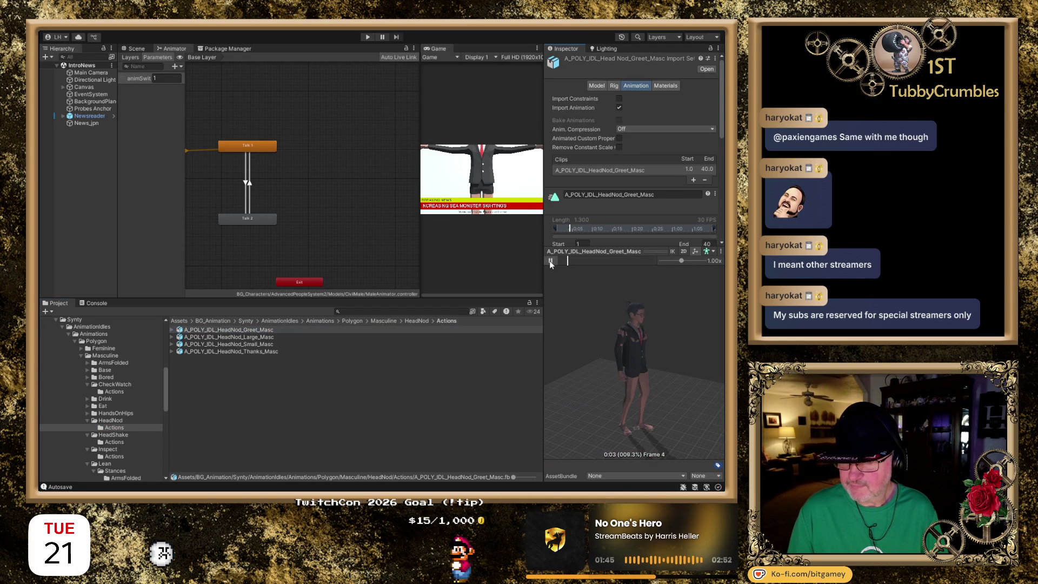
click(269, 337)
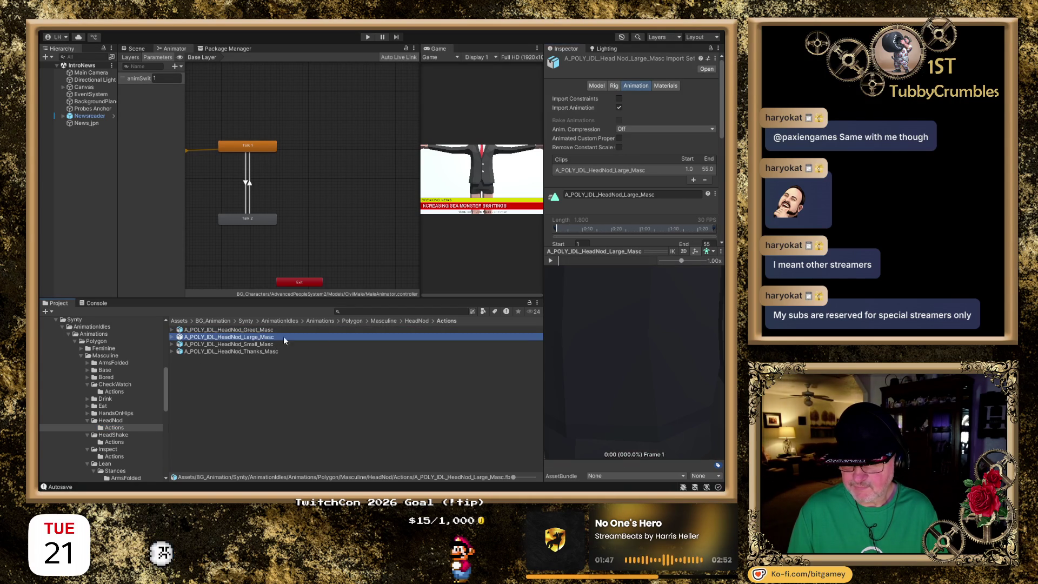
scroll(559, 292, down, 5)
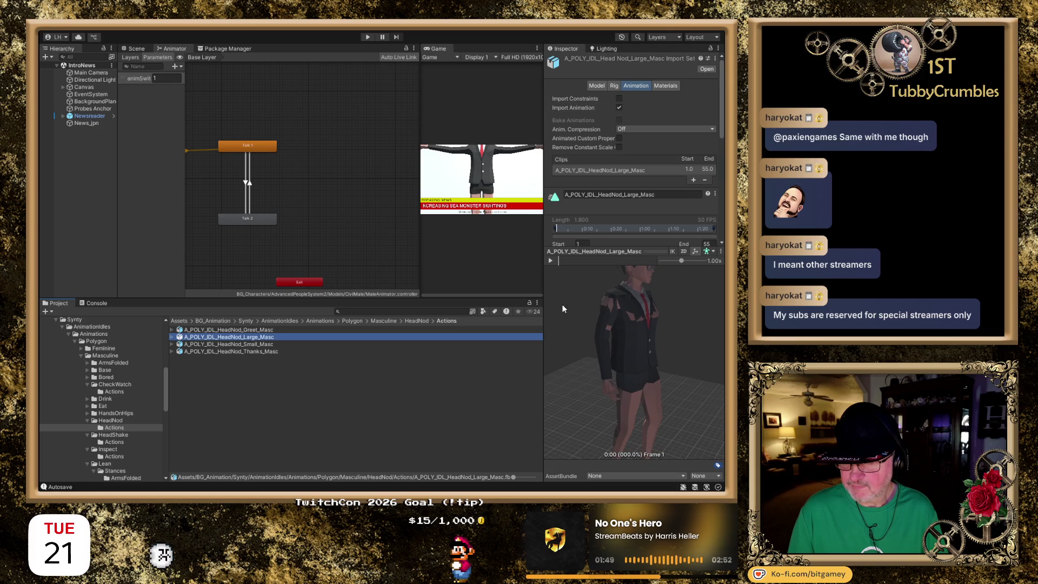
click(550, 260)
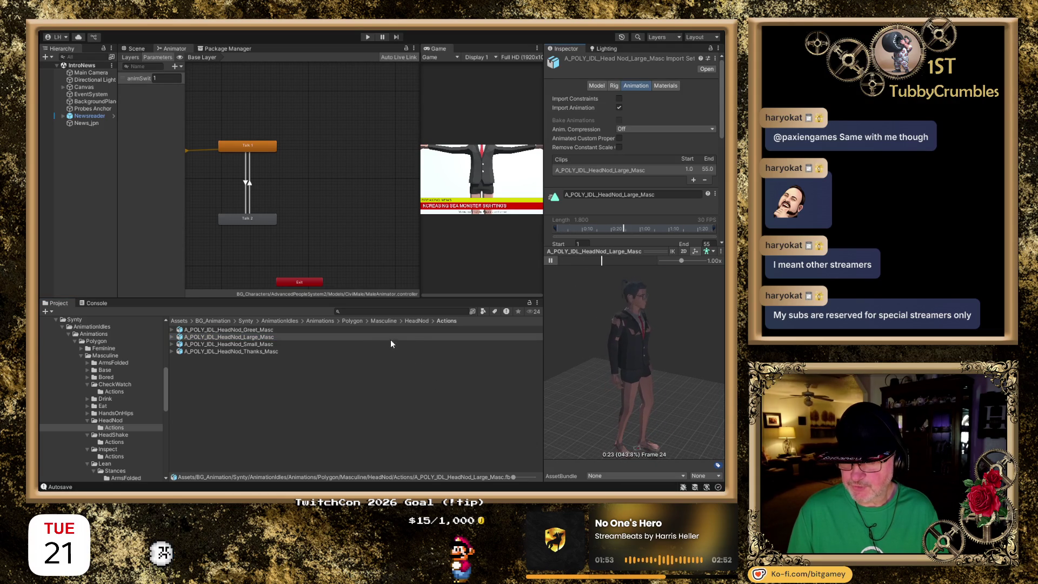
- Play the Small and Thanks head-nod clips, pausing each after it plays
click(271, 344)
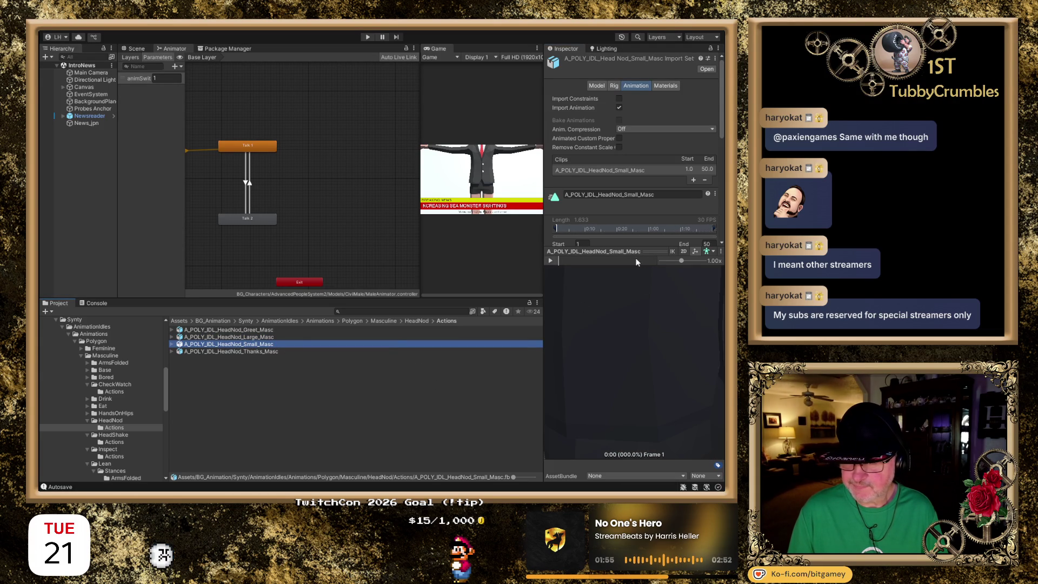
scroll(589, 300, down, 10)
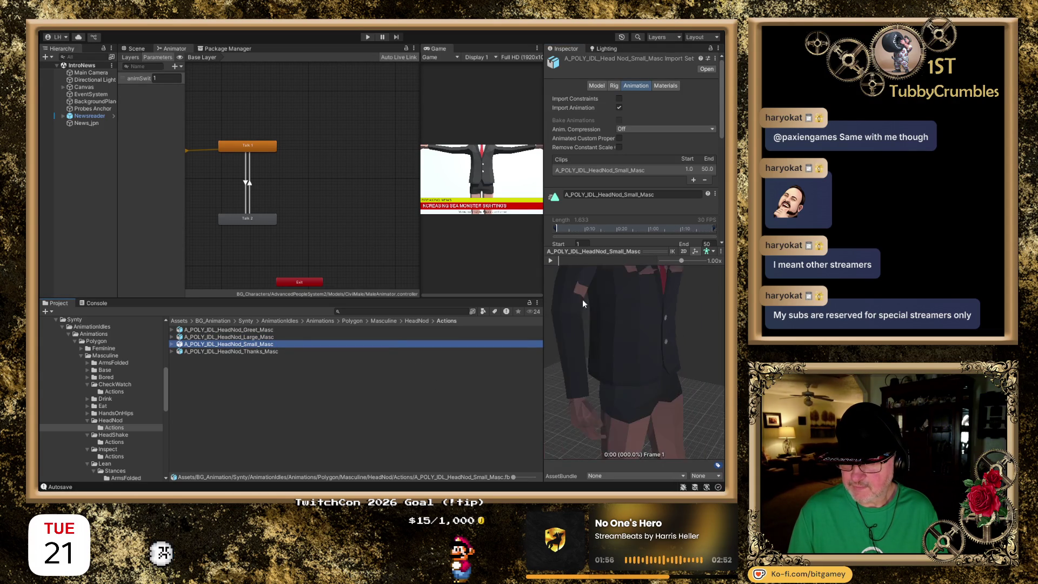
click(551, 260)
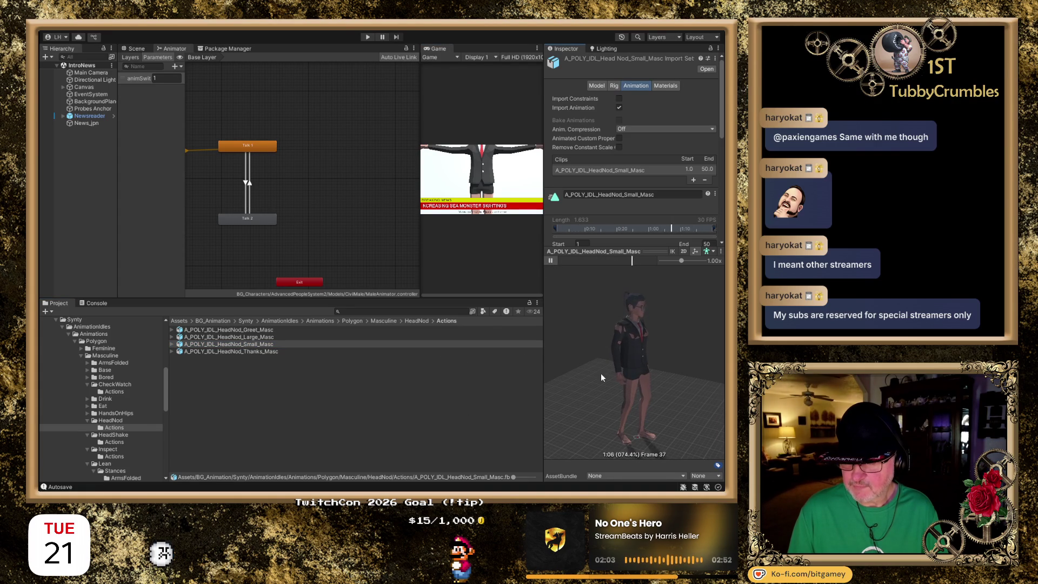
mouse_move(651, 385)
mouse_down()
mouse_move(618, 376)
mouse_move(649, 353)
mouse_up()
scroll(651, 347, up, 3)
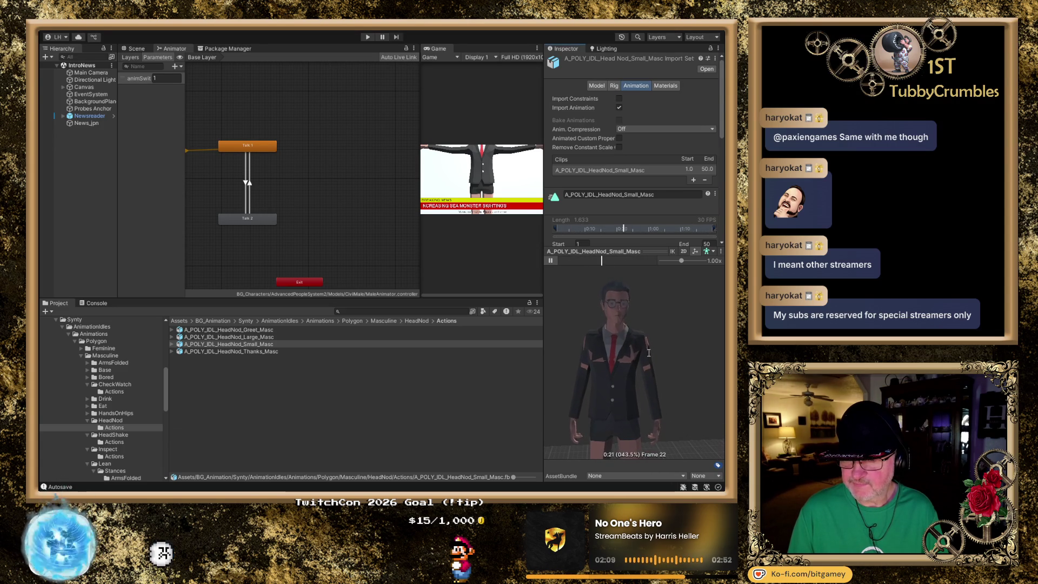
click(550, 261)
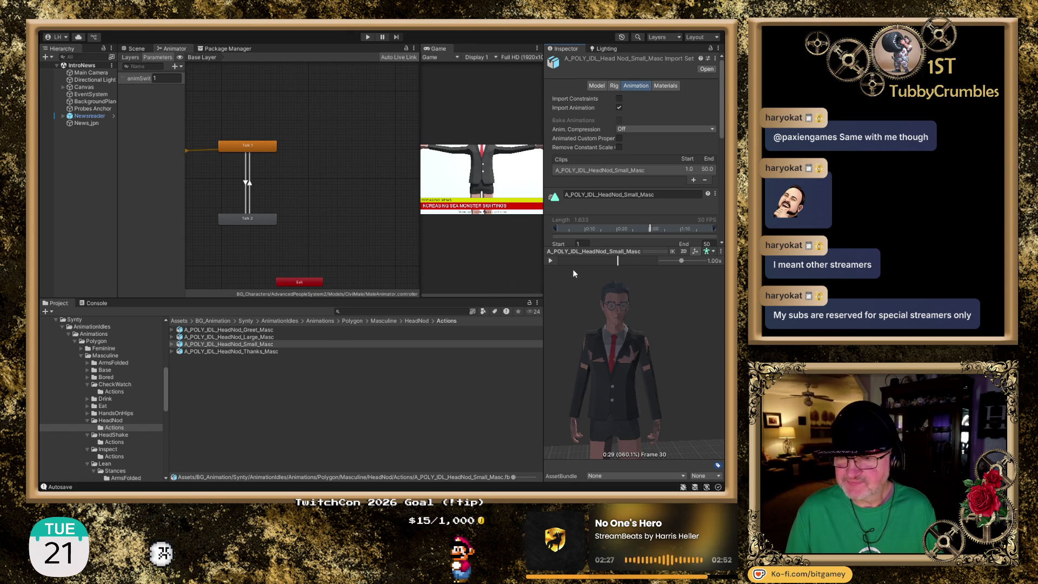
click(259, 352)
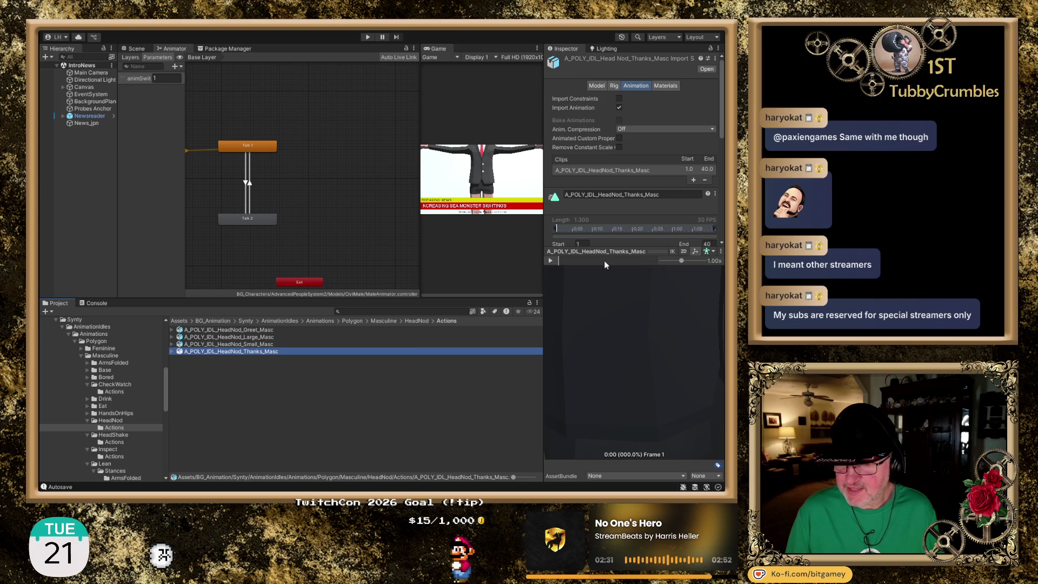
scroll(620, 322, down, 5)
click(553, 262)
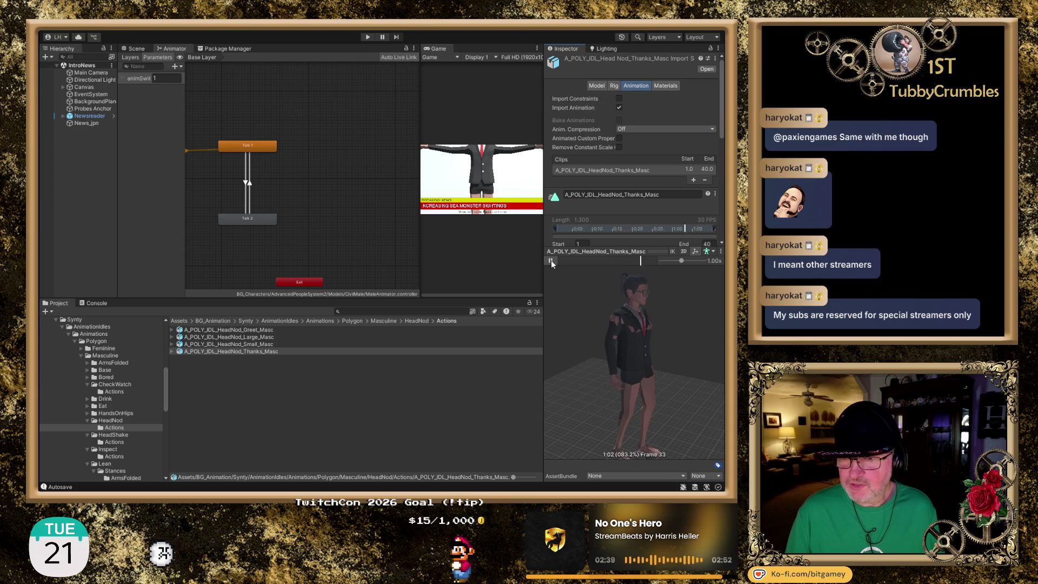
click(551, 260)
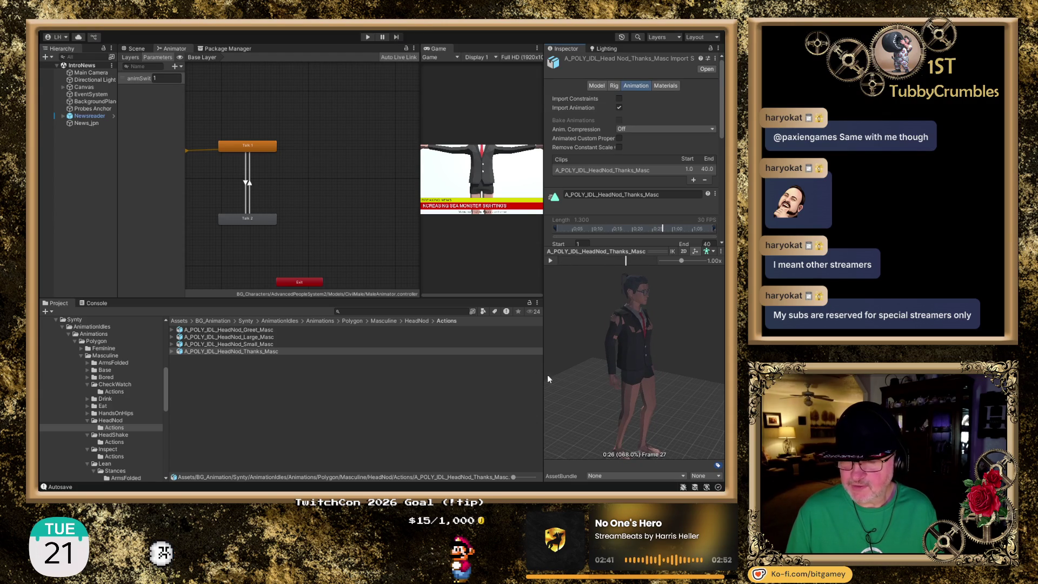
- Drag A_POLY_IDL_HeadNod_Small_Masc into the Animator as a new state, then list the HeadShake Actions clips
click(253, 345)
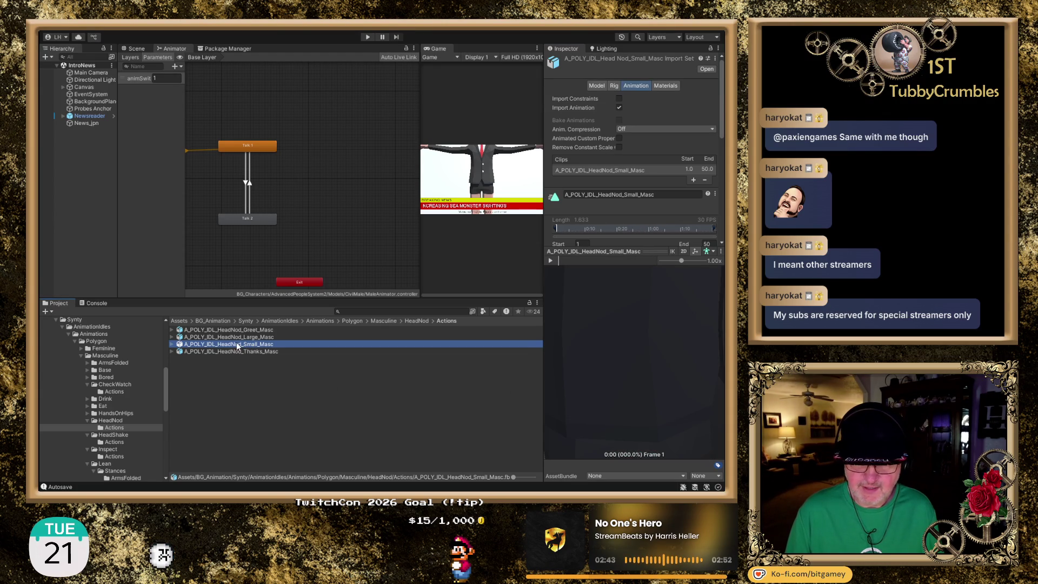
mouse_move(237, 346)
mouse_down()
mouse_move(339, 163)
mouse_move(331, 149)
mouse_up()
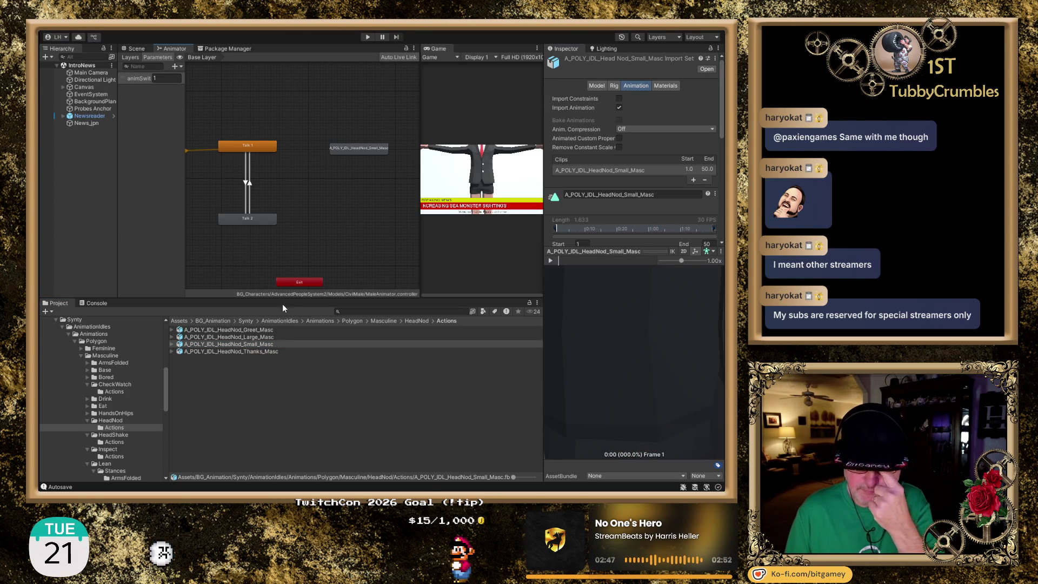
click(86, 421)
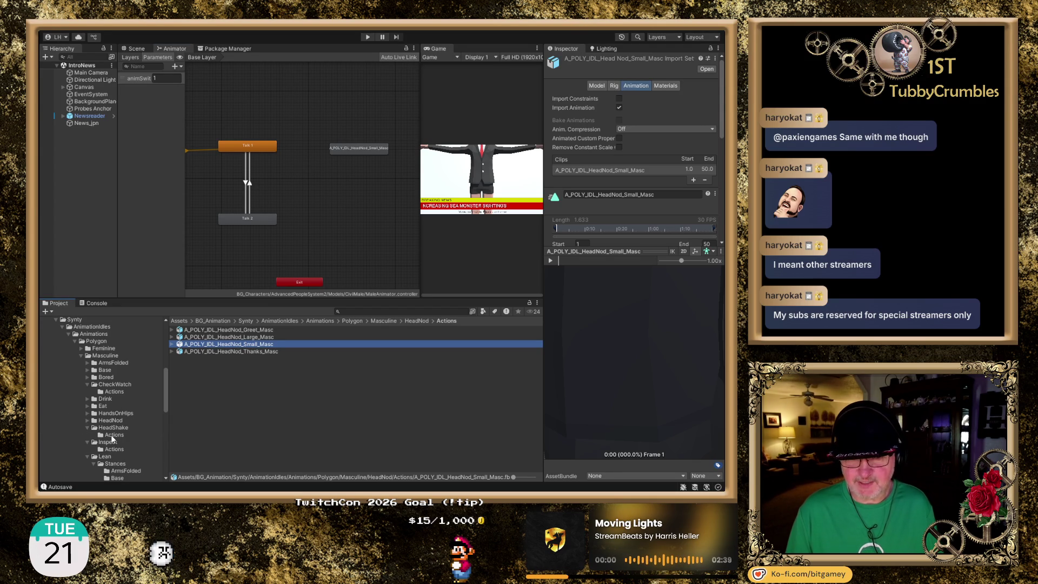
click(111, 435)
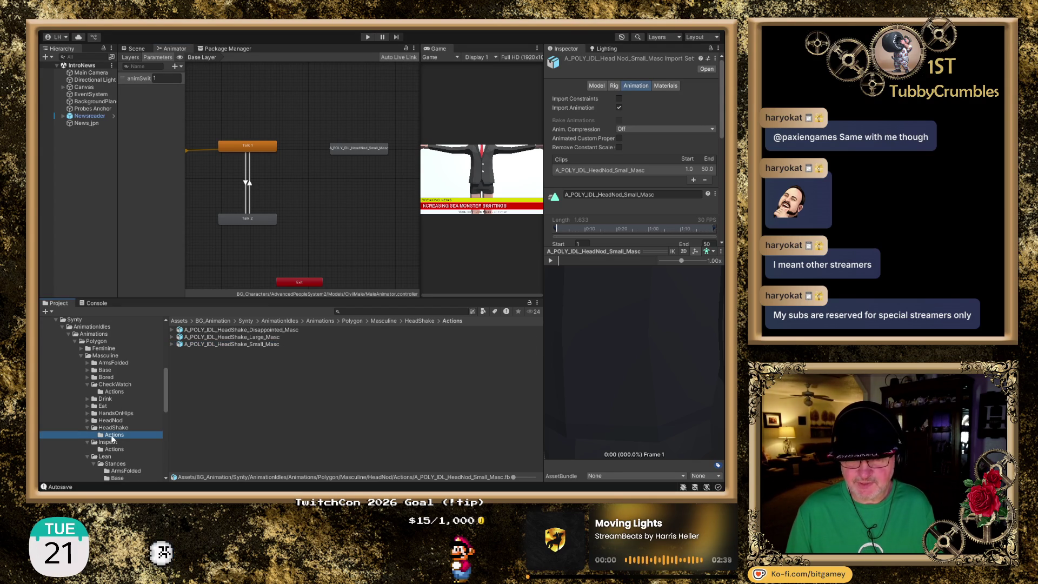
- Preview the disappointed HeadShake clip, reframing the character to show it whole
click(260, 330)
drag(615, 352, 630, 351)
click(551, 261)
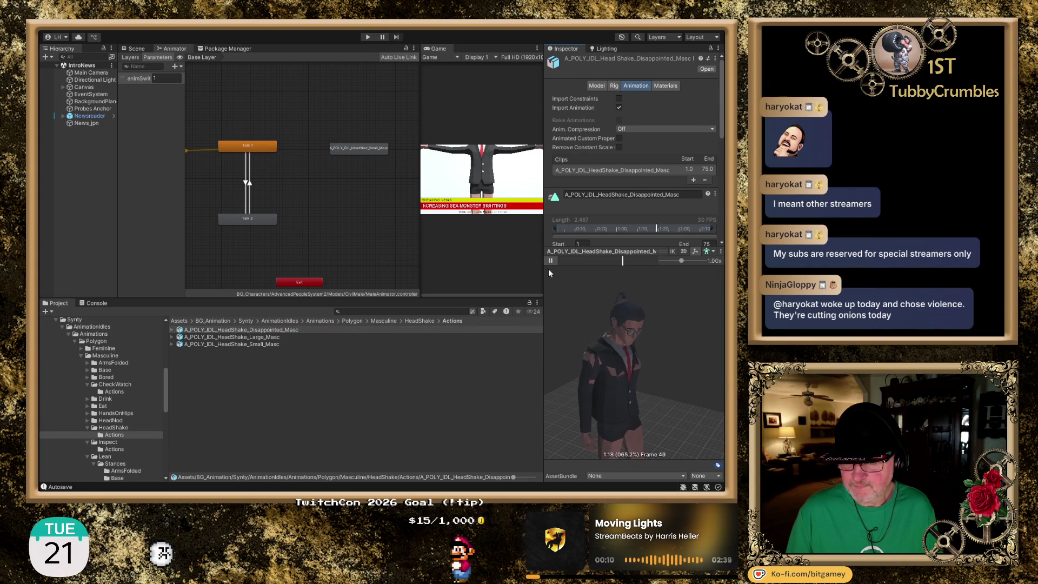
- Play the Large HeadShake clip after checking its loop and root settings
click(323, 335)
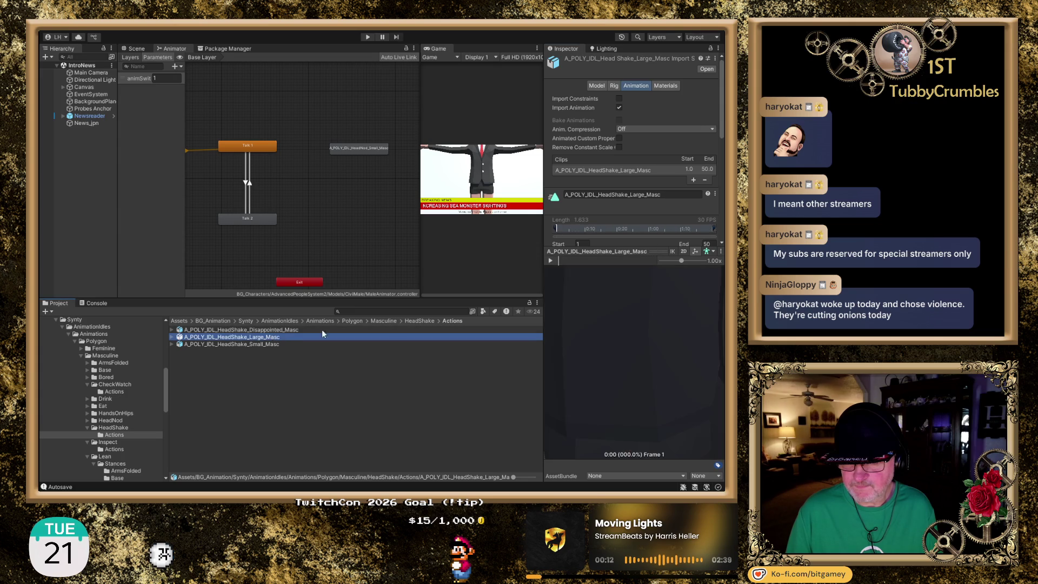
click(559, 262)
click(548, 253)
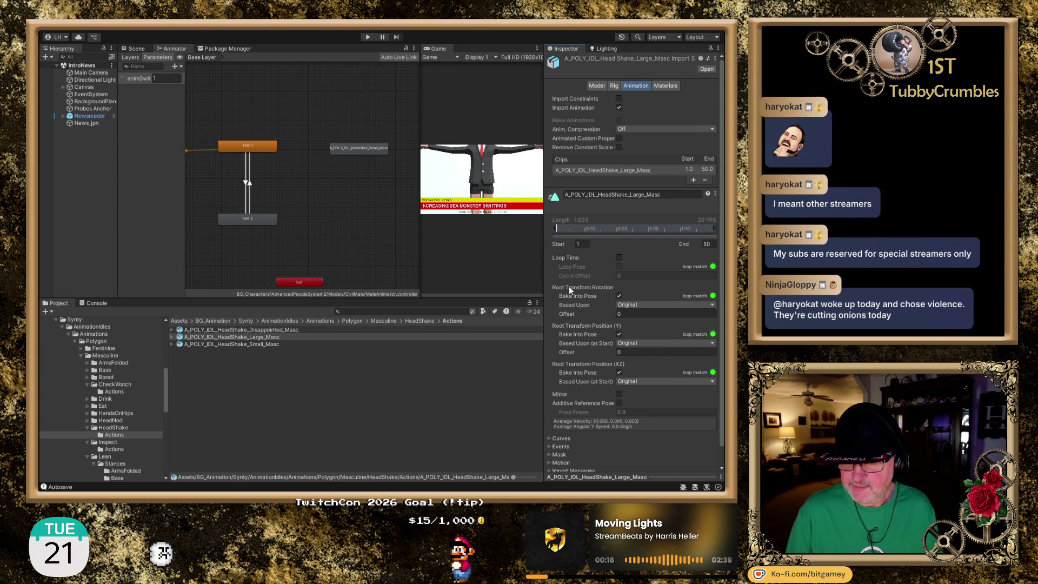
click(671, 475)
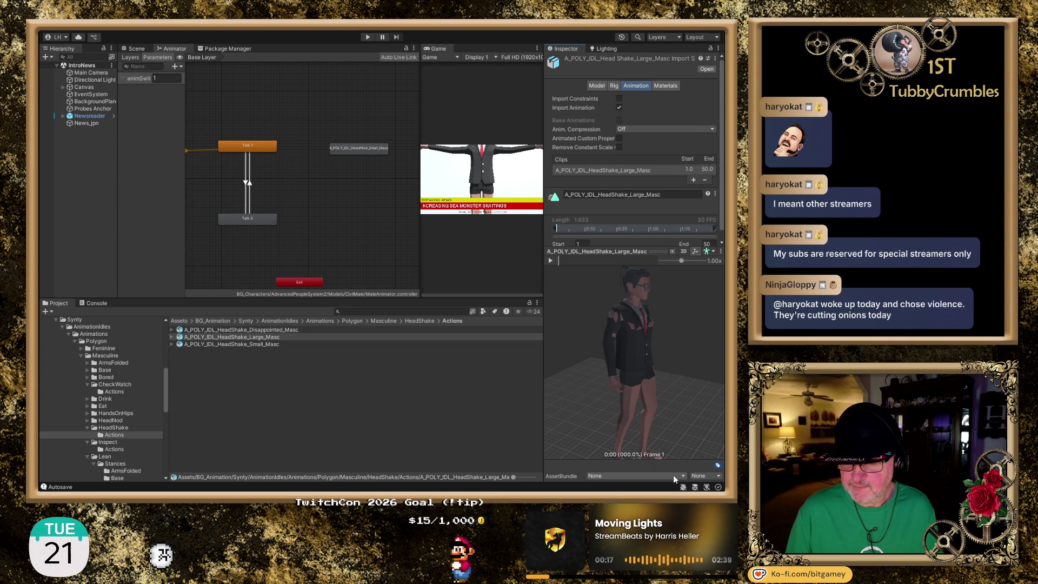
click(550, 261)
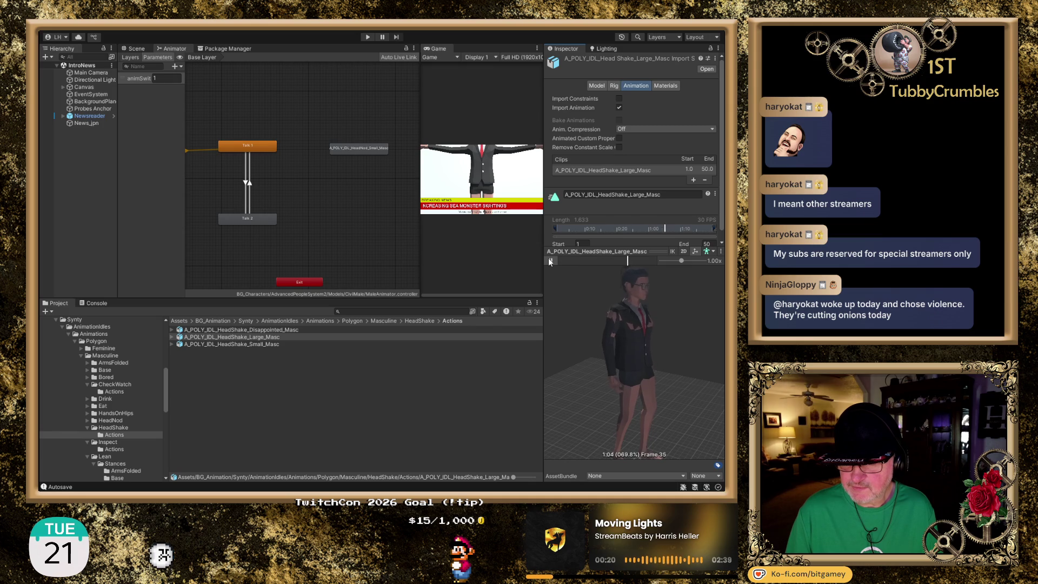
- Play HeadShake_Small_Masc, pause it partway, and list the Inspect Actions clips
click(277, 344)
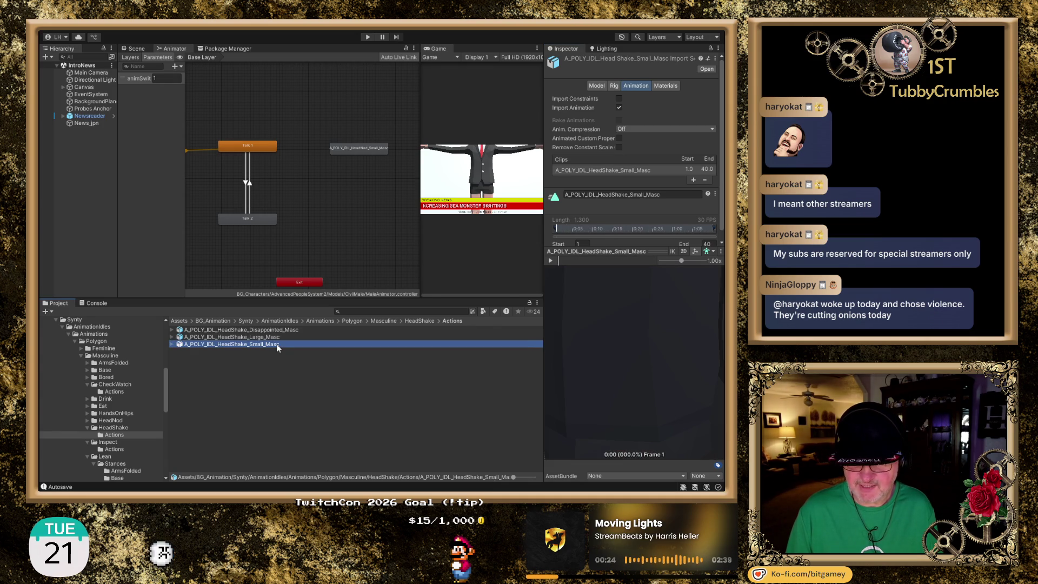
scroll(589, 338, down, 5)
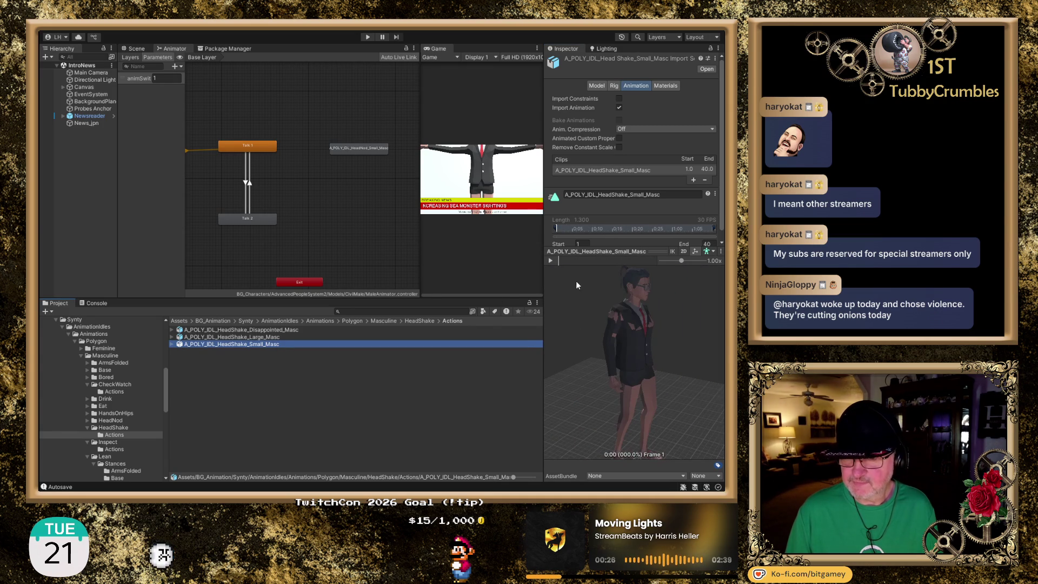
click(550, 261)
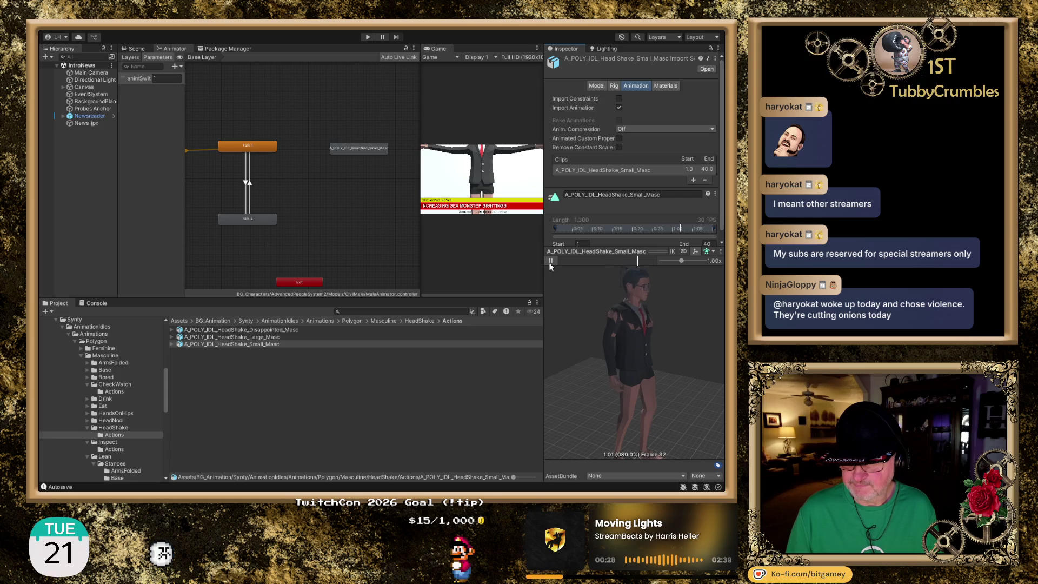
click(550, 261)
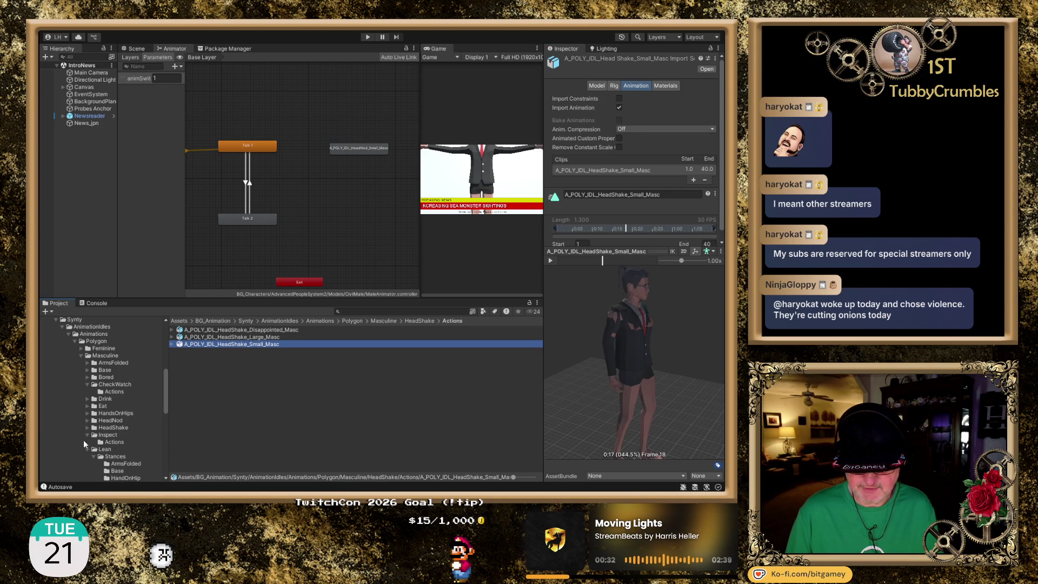
click(117, 441)
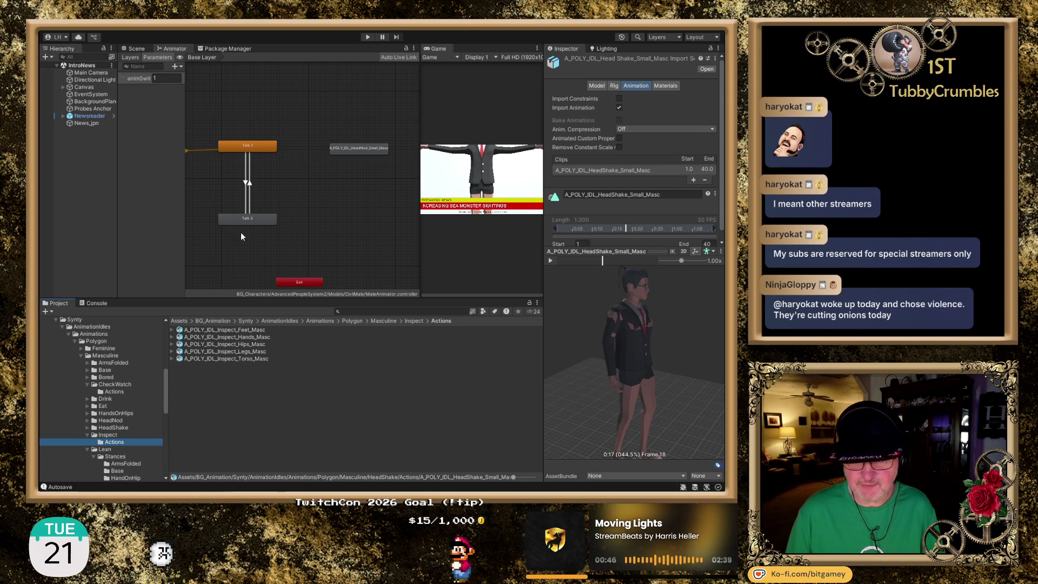
- Play the Inspect Feet idle clip in the Inspector preview
mouse_move(301, 176)
mouse_down()
mouse_move(341, 163)
mouse_move(271, 145)
mouse_up()
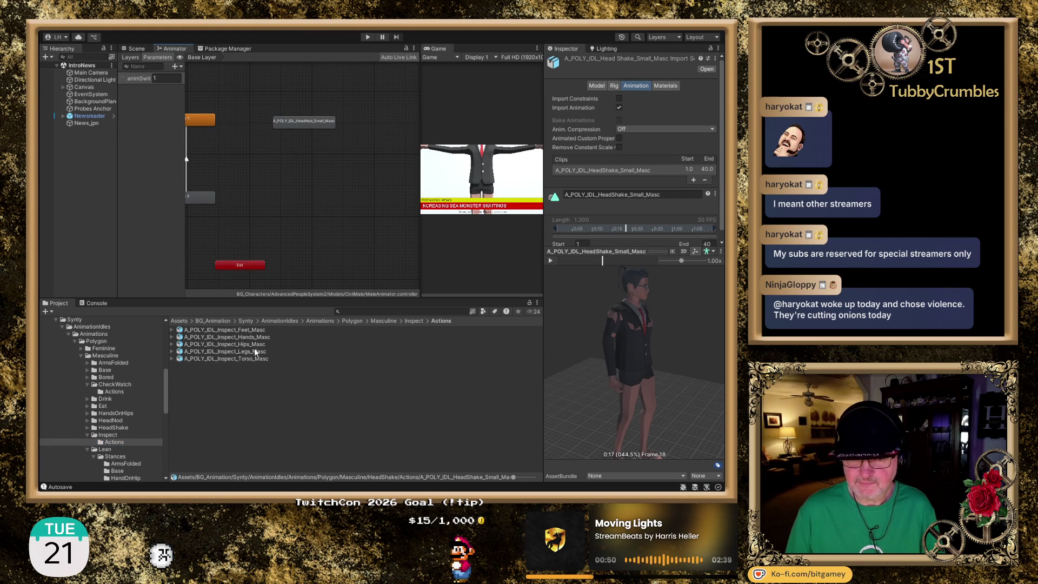
click(251, 329)
scroll(589, 357, down, 5)
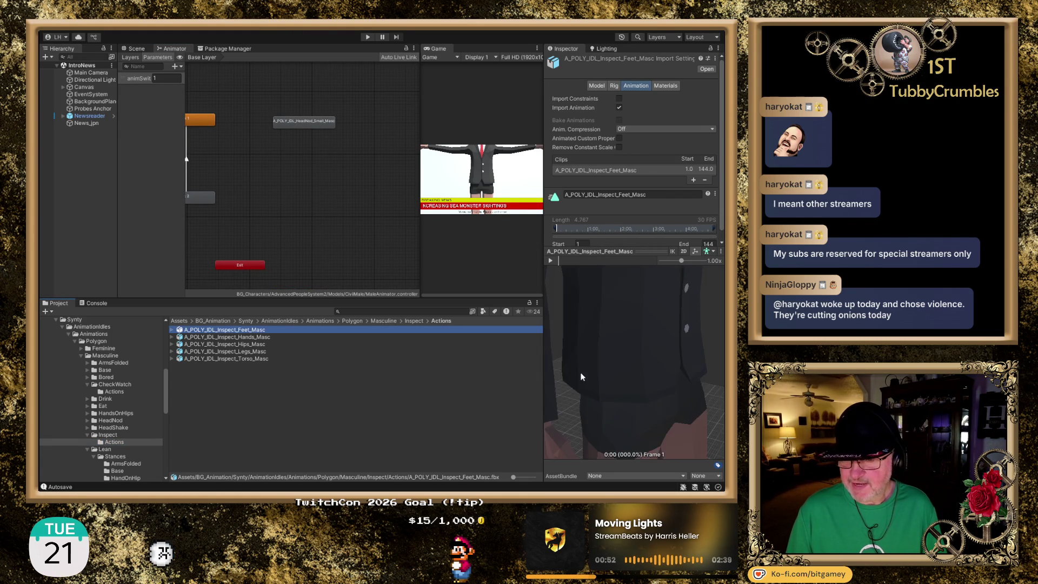
click(551, 262)
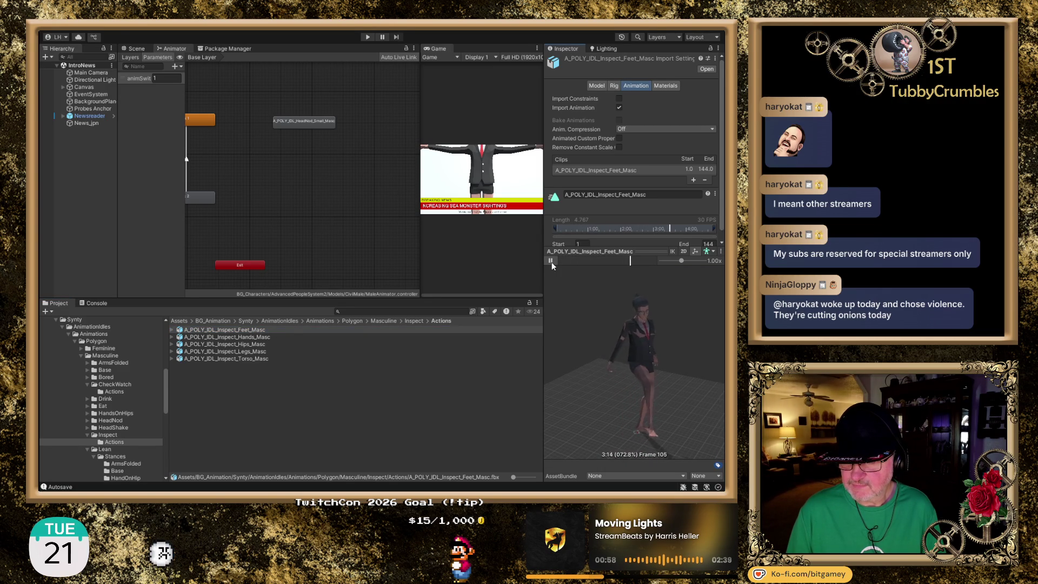
- Preview the Inspect Hands and Hips clips, then select Inspect_Legs_Masc (frames 1–105)
click(264, 336)
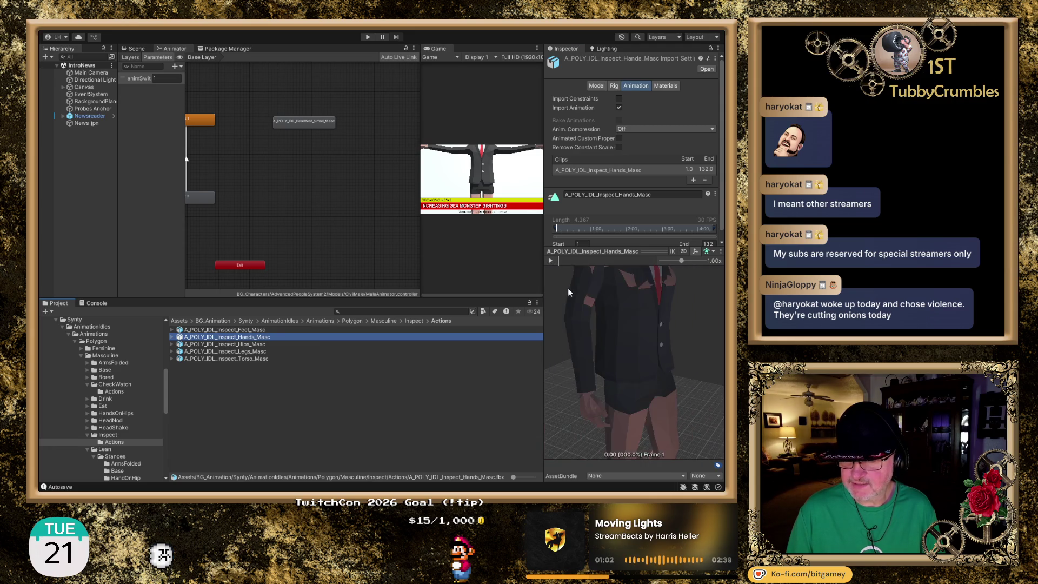
click(550, 260)
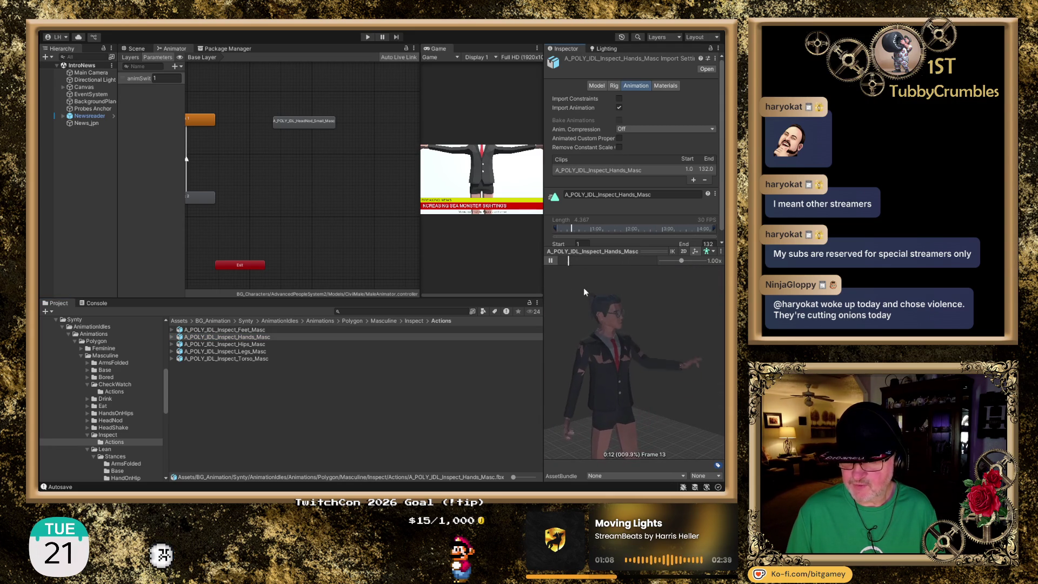
click(550, 260)
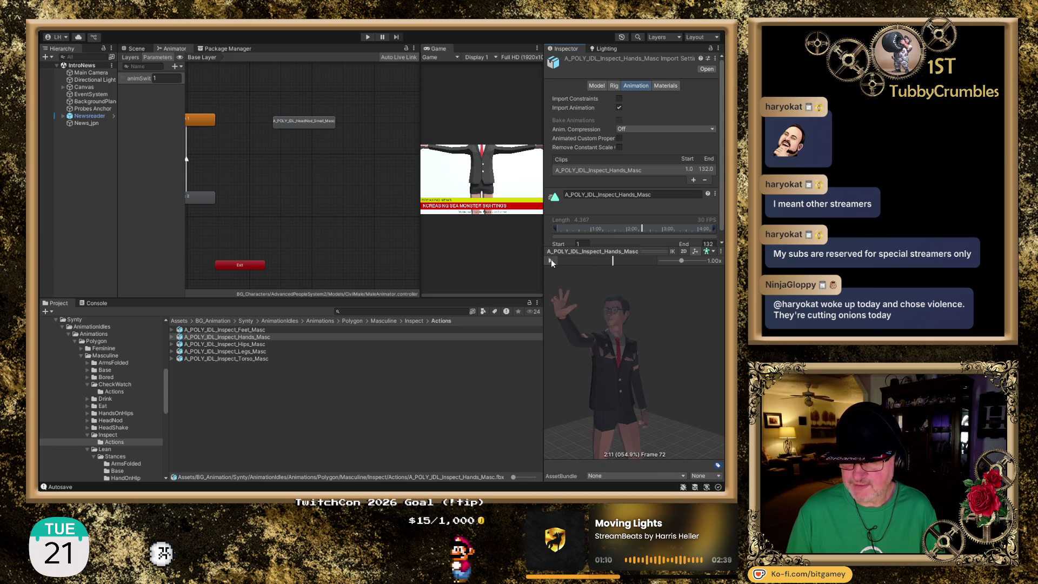
click(263, 345)
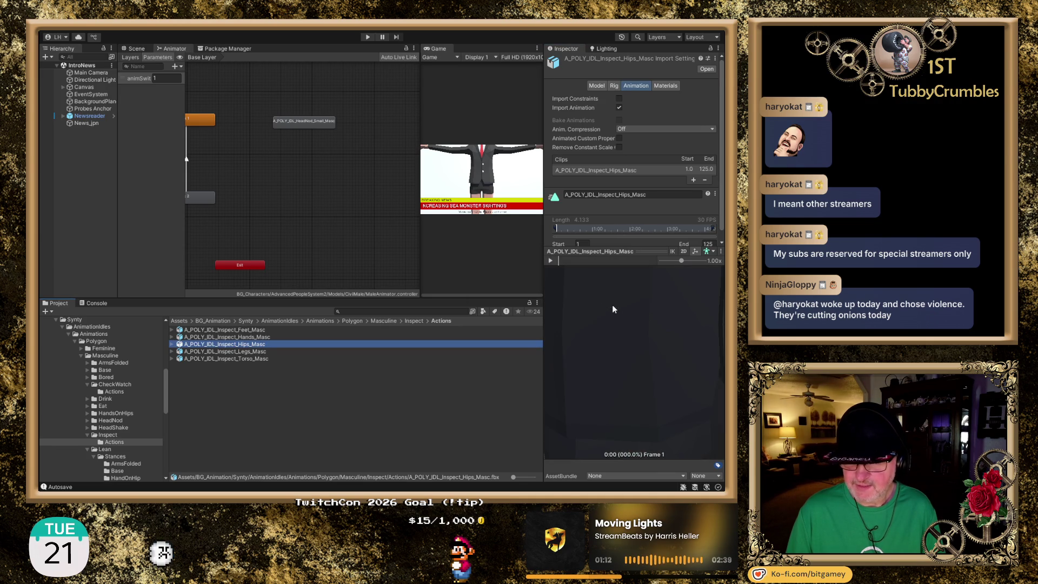
click(552, 260)
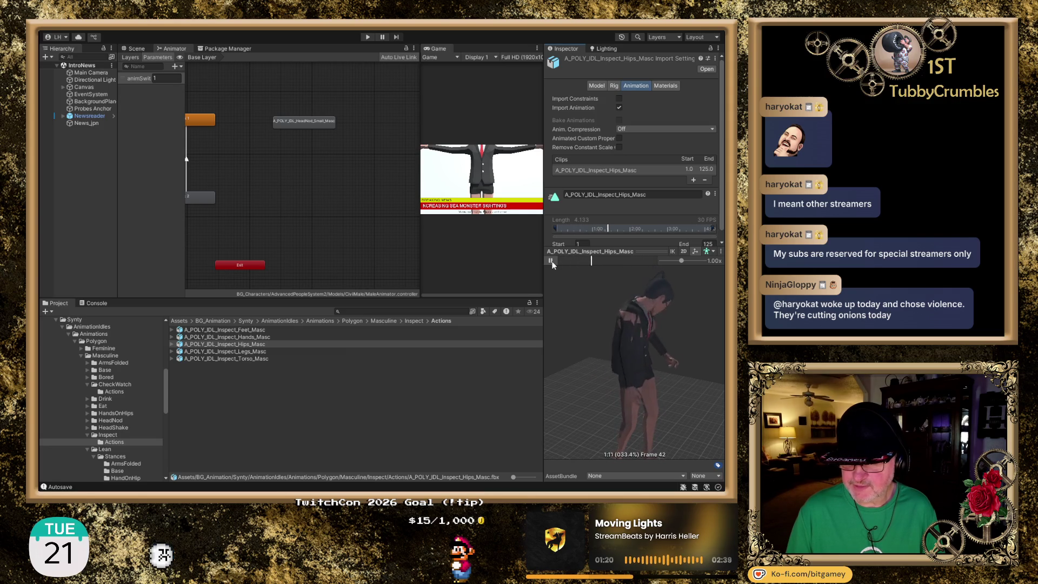
click(264, 351)
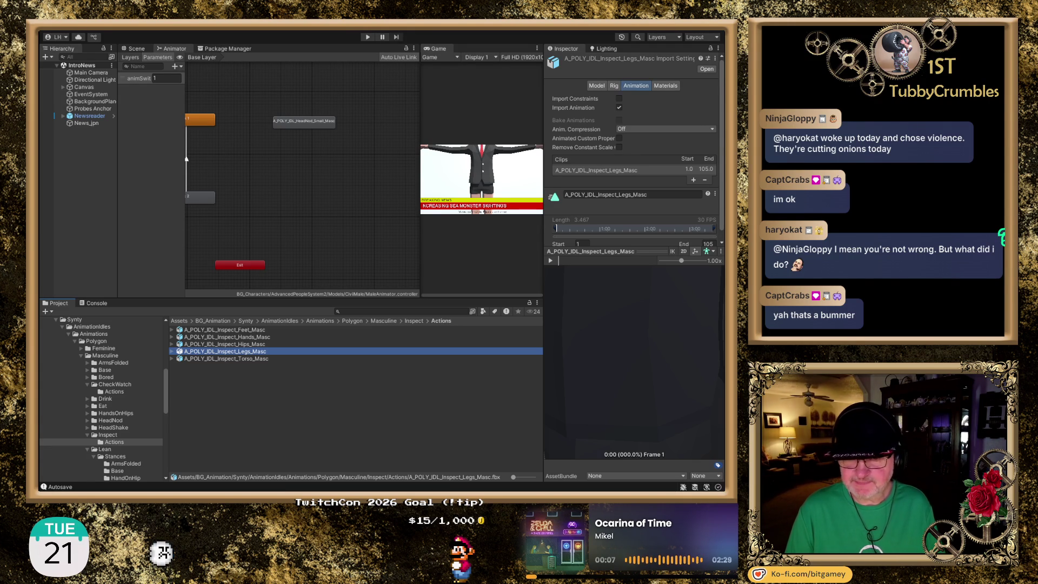
- Widen the Game view and play Inspect_Torso_Masc (frames 1–123) on a rotated preview character
click(260, 352)
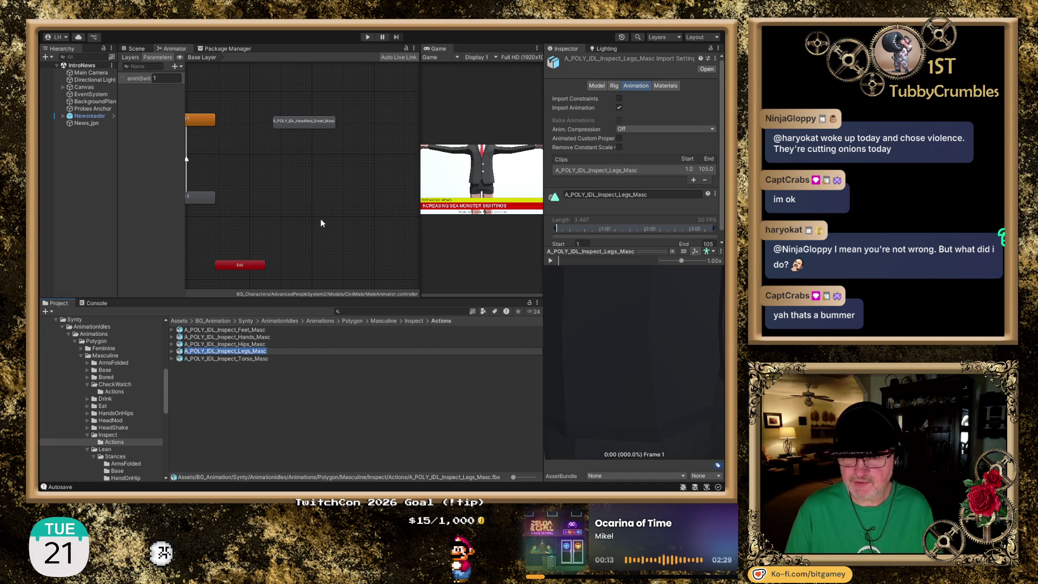
drag(423, 181, 367, 180)
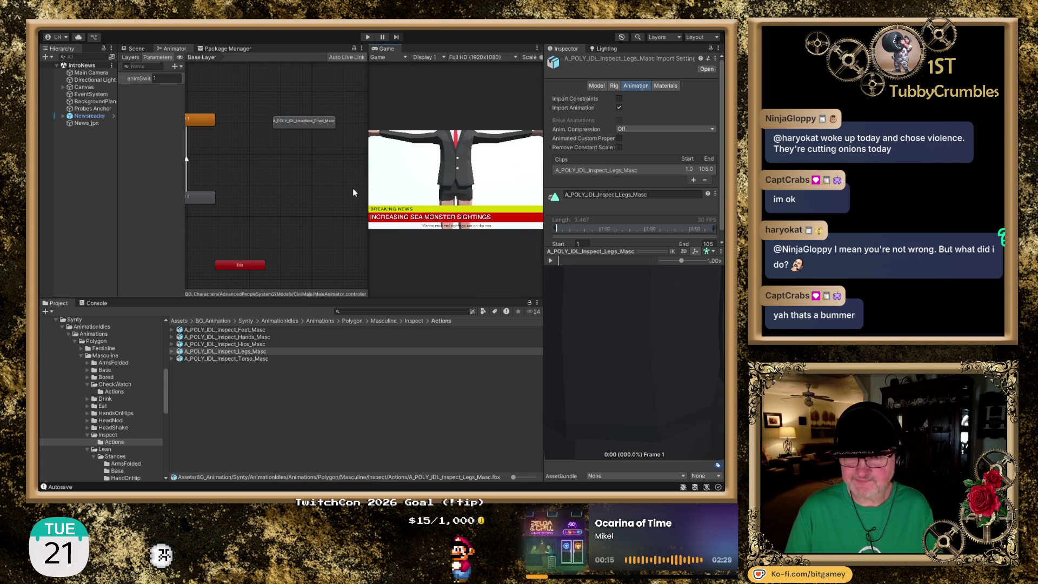
click(265, 360)
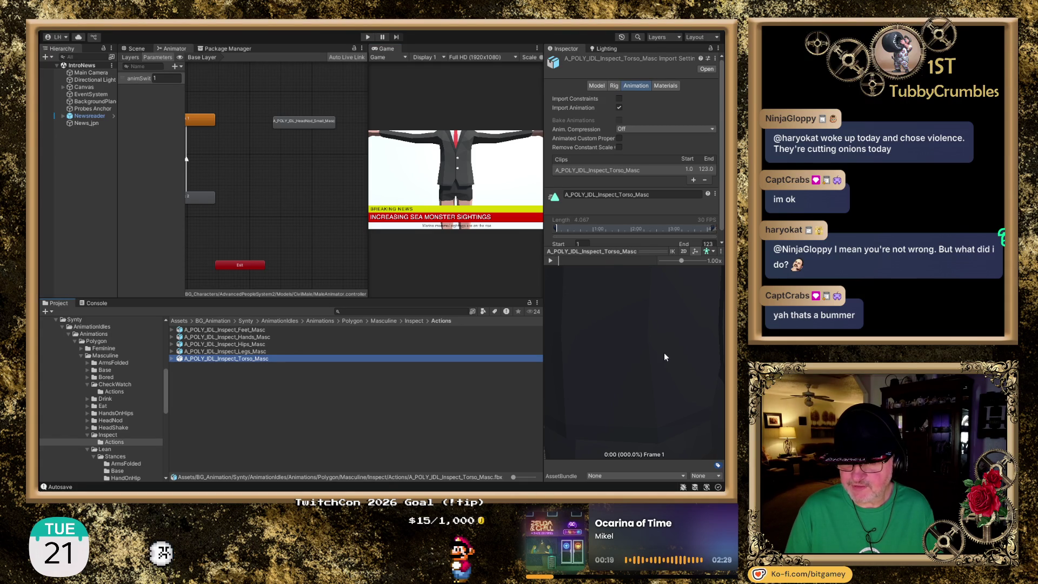
mouse_move(642, 331)
mouse_down()
mouse_move(618, 372)
mouse_move(638, 353)
mouse_up()
click(551, 262)
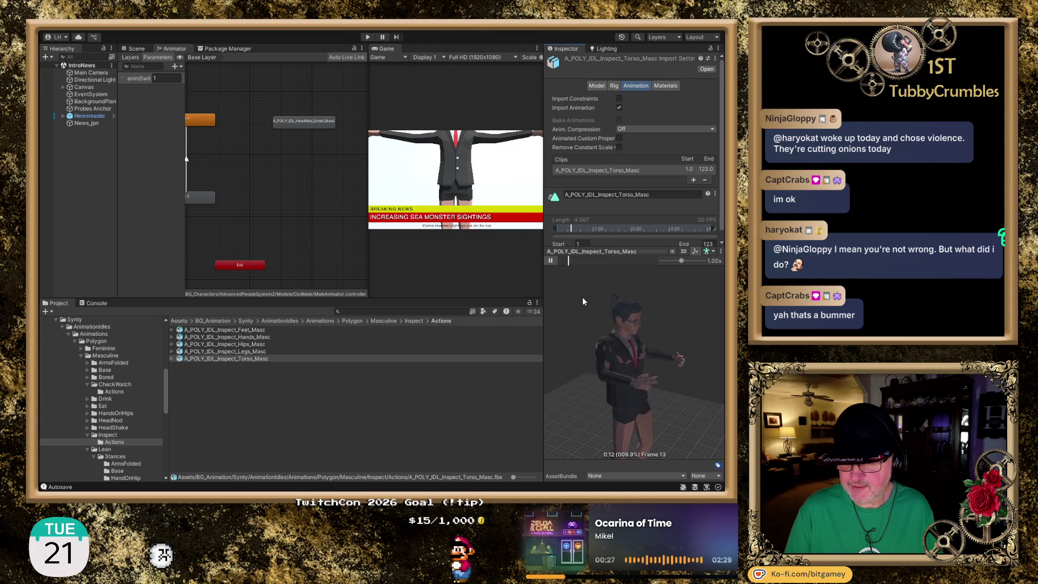
click(87, 436)
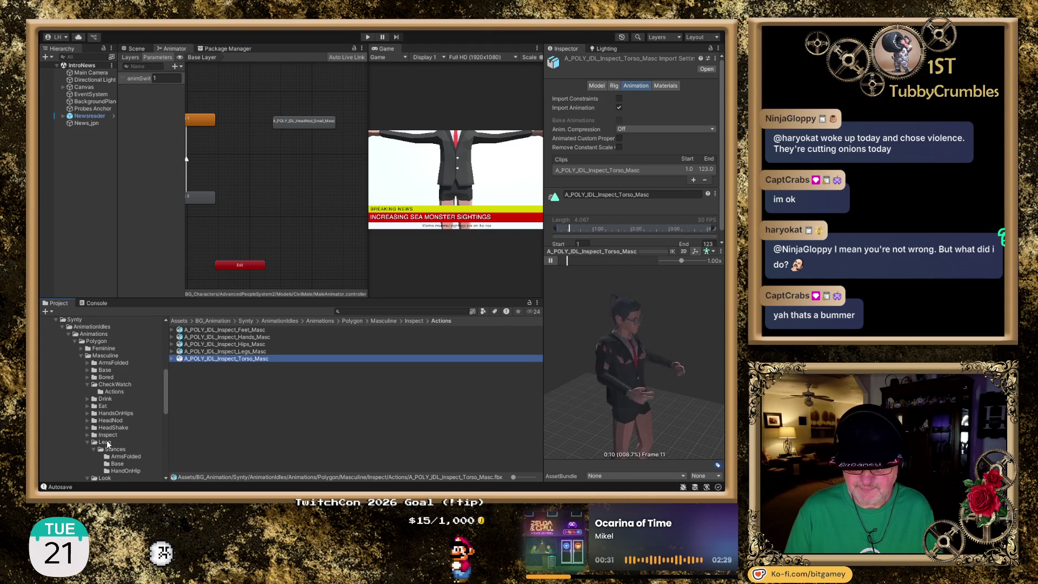
- In Lean > Stances > ArmsFolded, play and pause the Lean_B ArmsFolded Enter clip's crossed arms
click(106, 442)
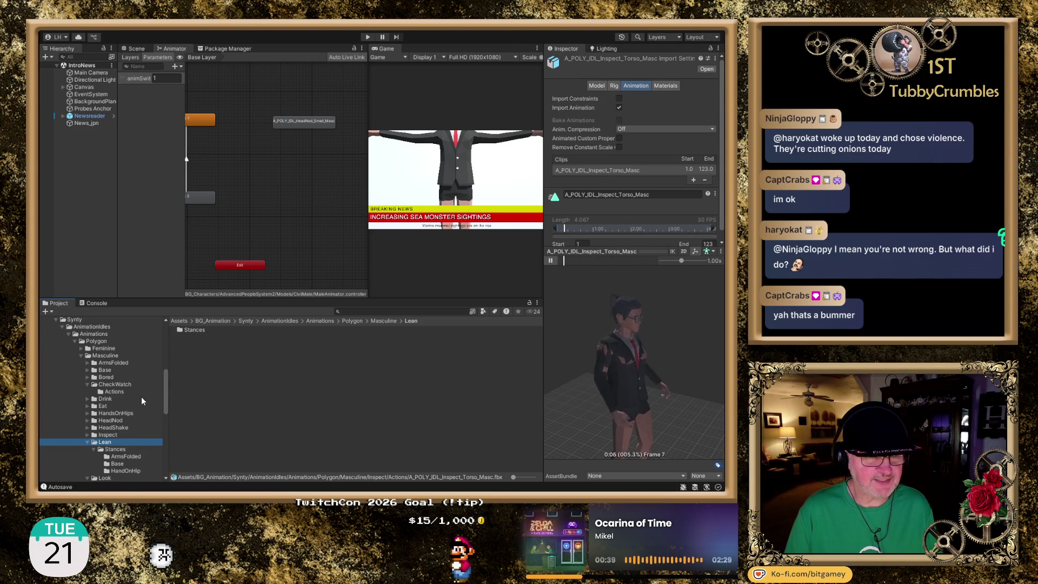
scroll(147, 400, down, 3)
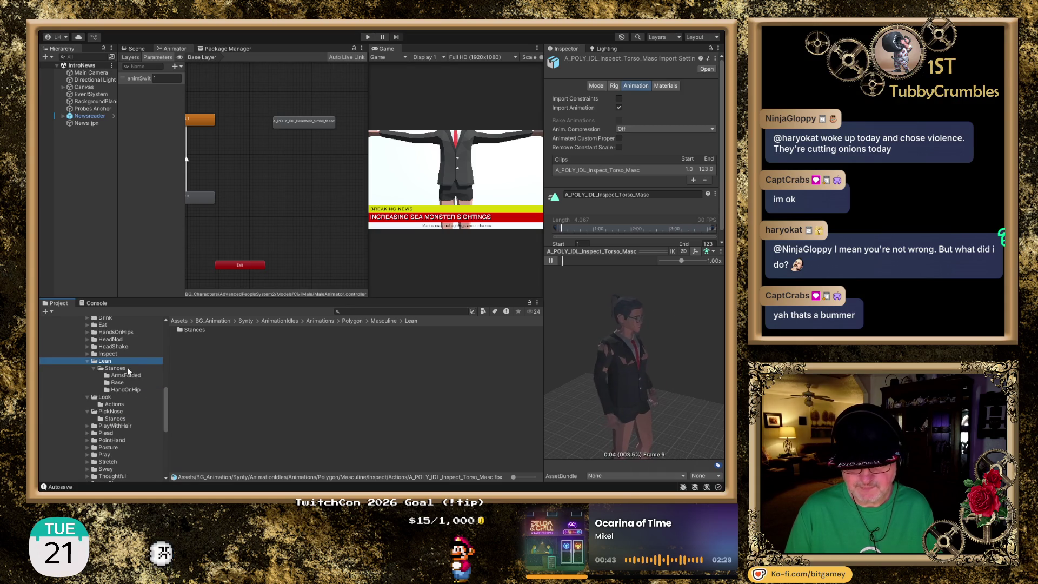
click(139, 377)
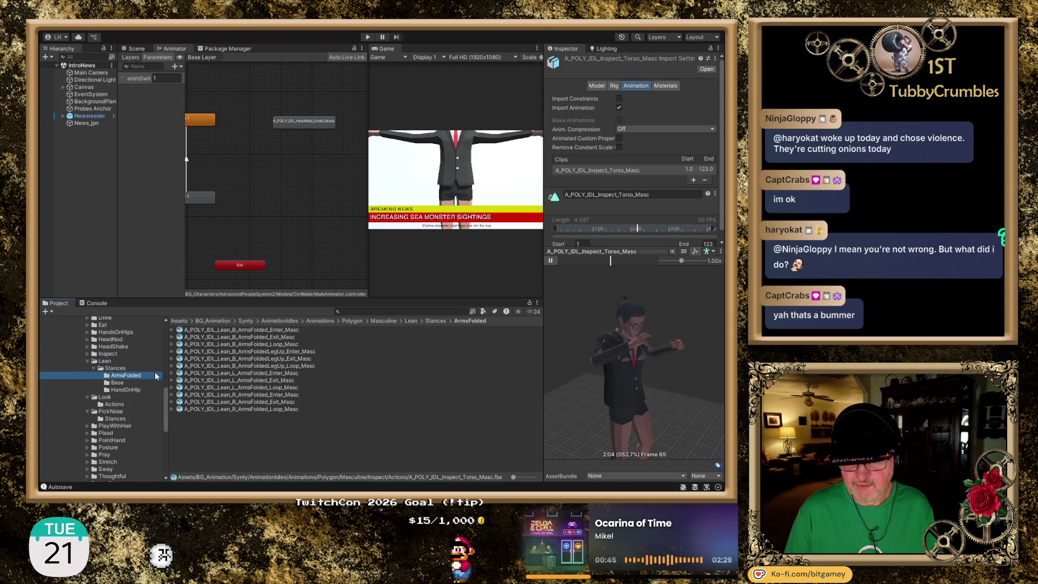
click(241, 330)
scroll(594, 362, down, 10)
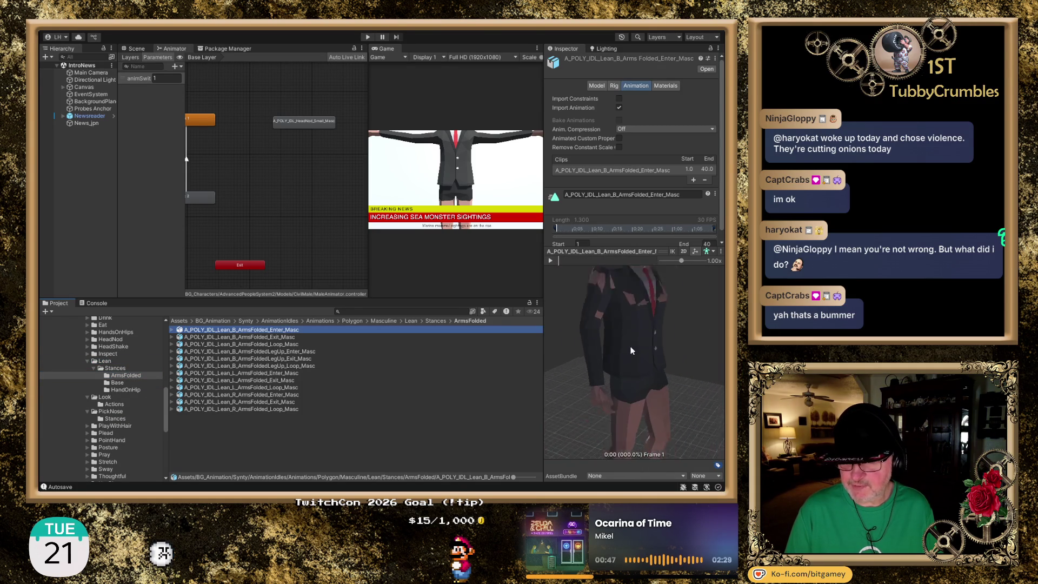
click(550, 261)
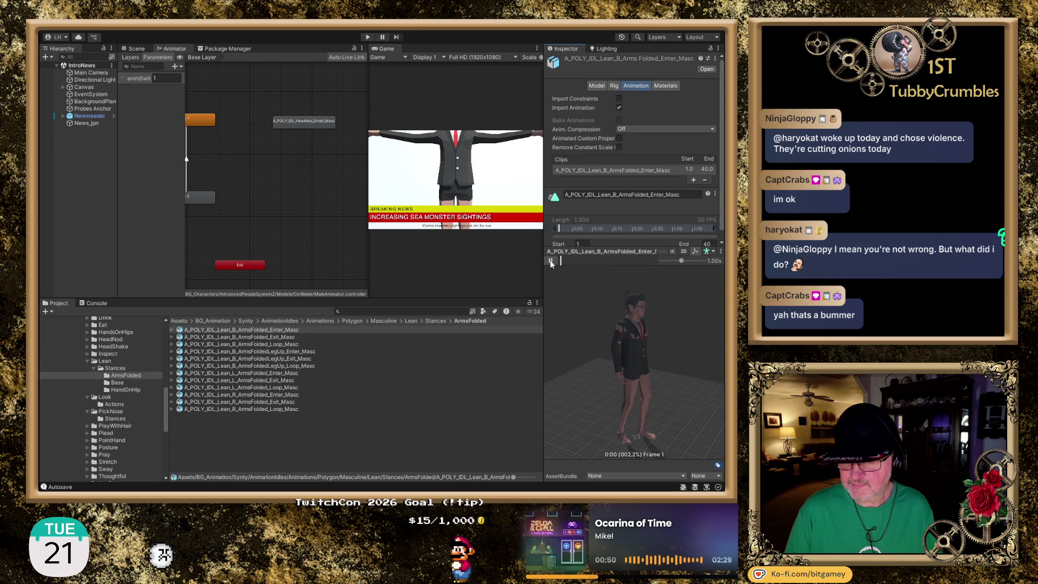
click(554, 258)
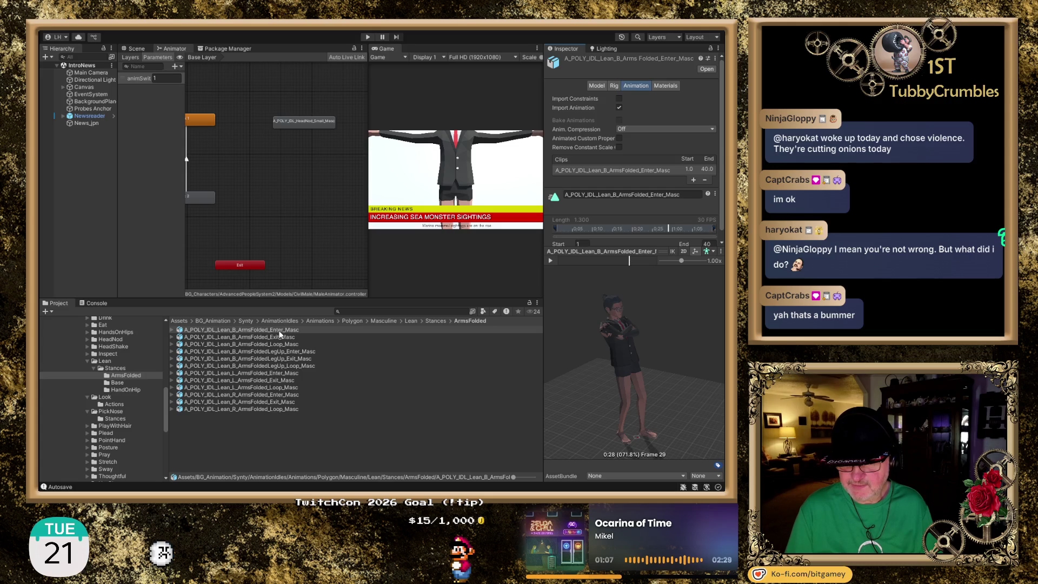
click(290, 345)
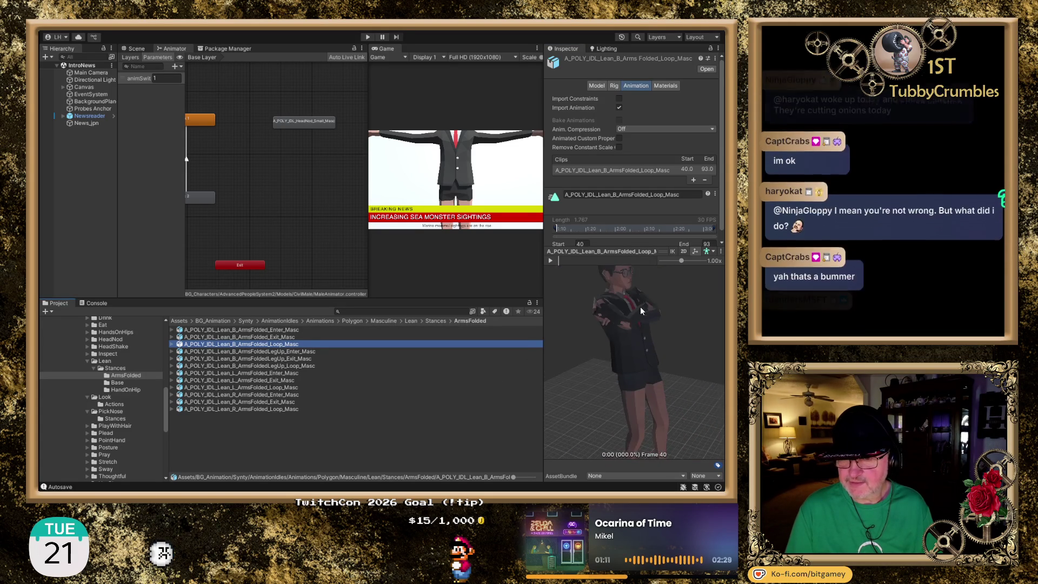
- Play the ArmsFolded Loop clip facing front, play and stop Exit, then switch to Humble Bundle
click(551, 261)
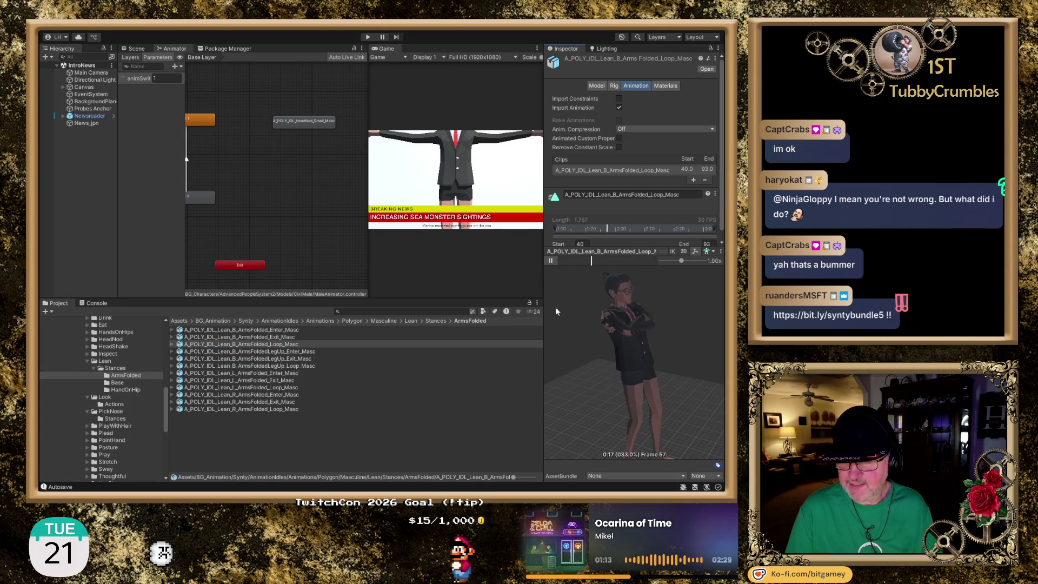
drag(562, 324, 589, 353)
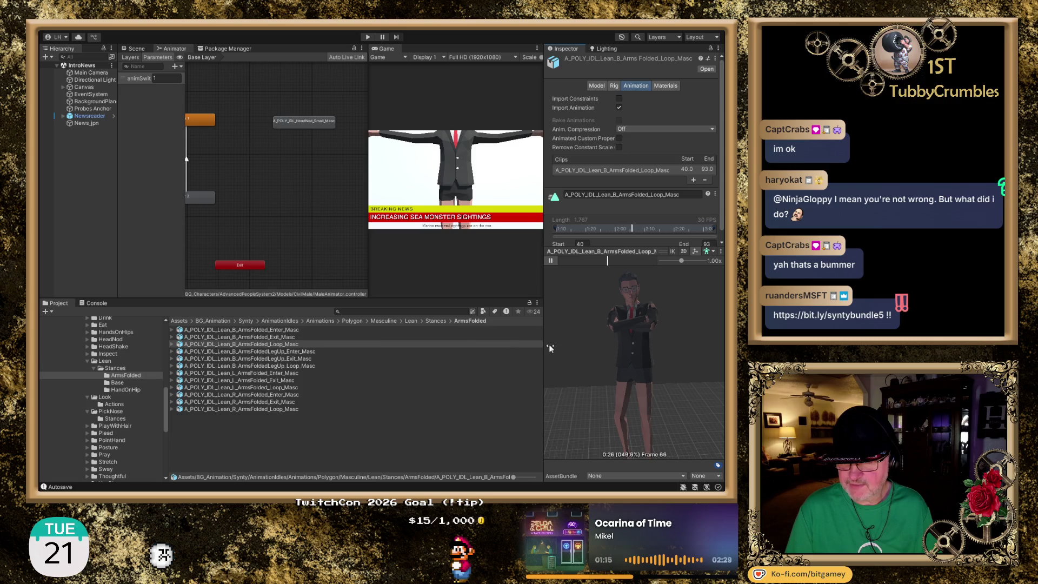
click(395, 338)
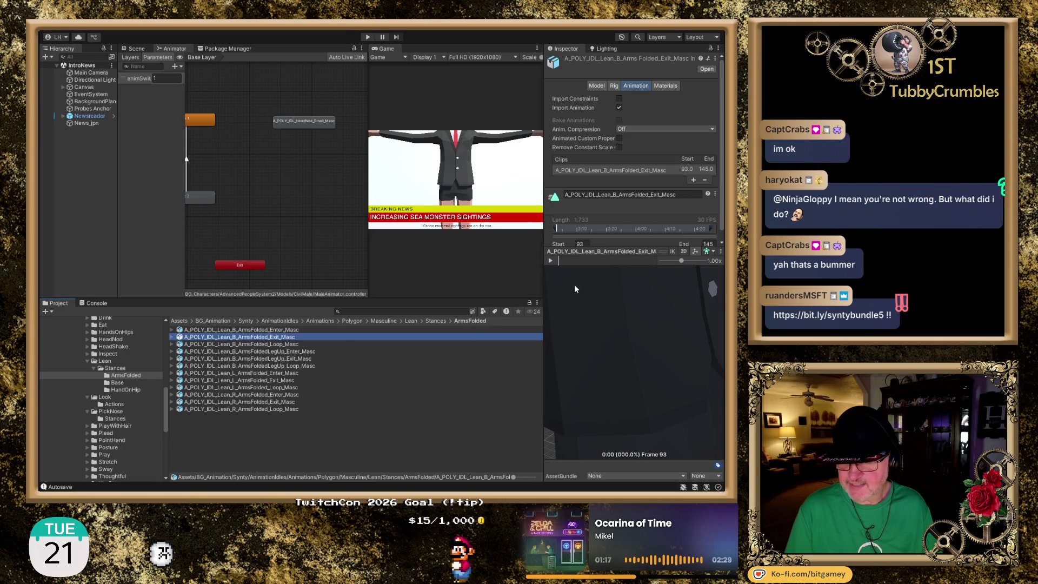
scroll(622, 353, down, 5)
click(551, 261)
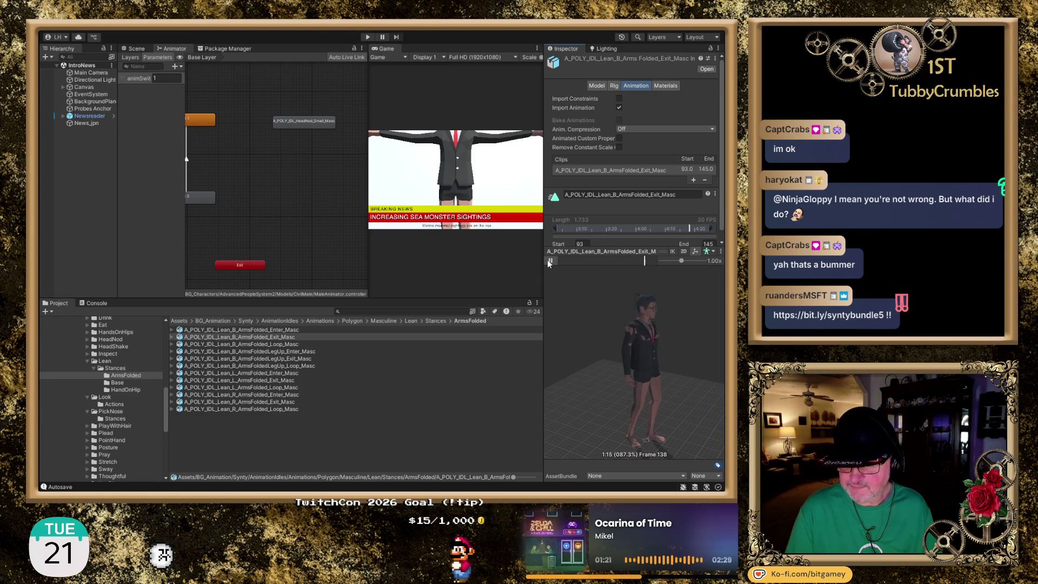
click(549, 261)
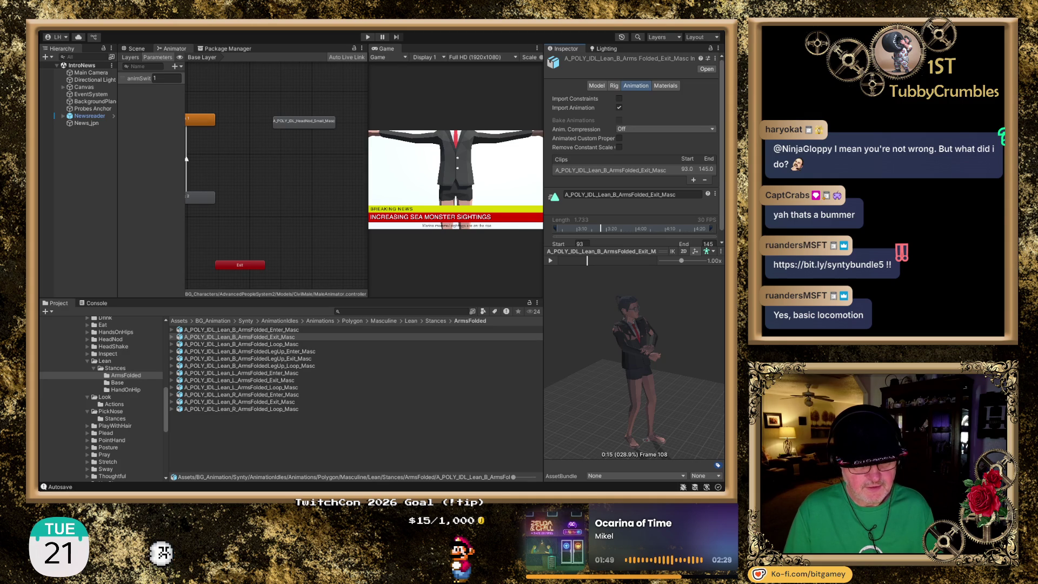
key(alt+Tab)
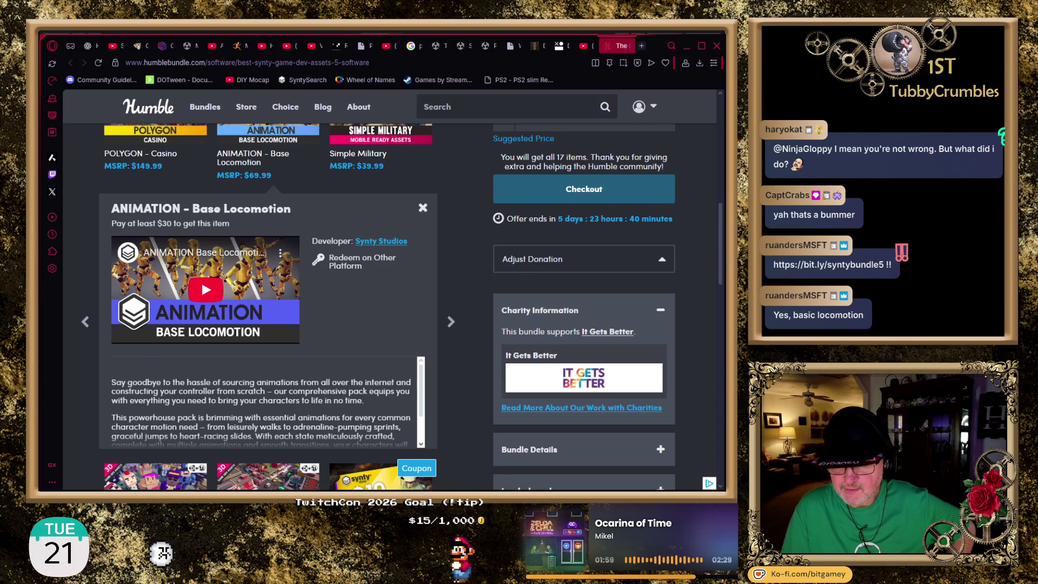
- Read the Animation - Base Locomotion details on the Synty bundle page, then return to Unity
scroll(265, 401, down, 1)
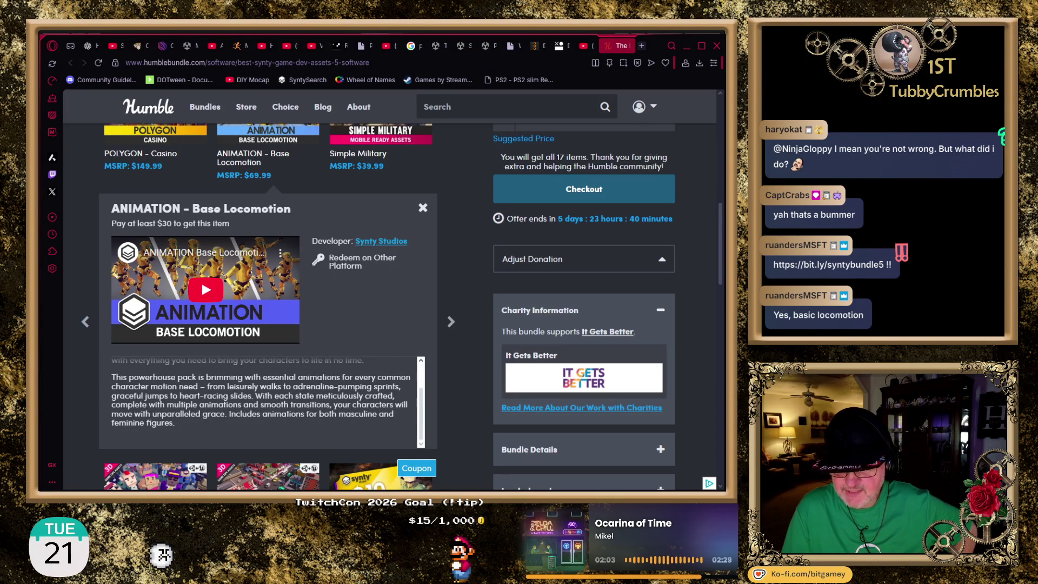
scroll(265, 400, down, 1)
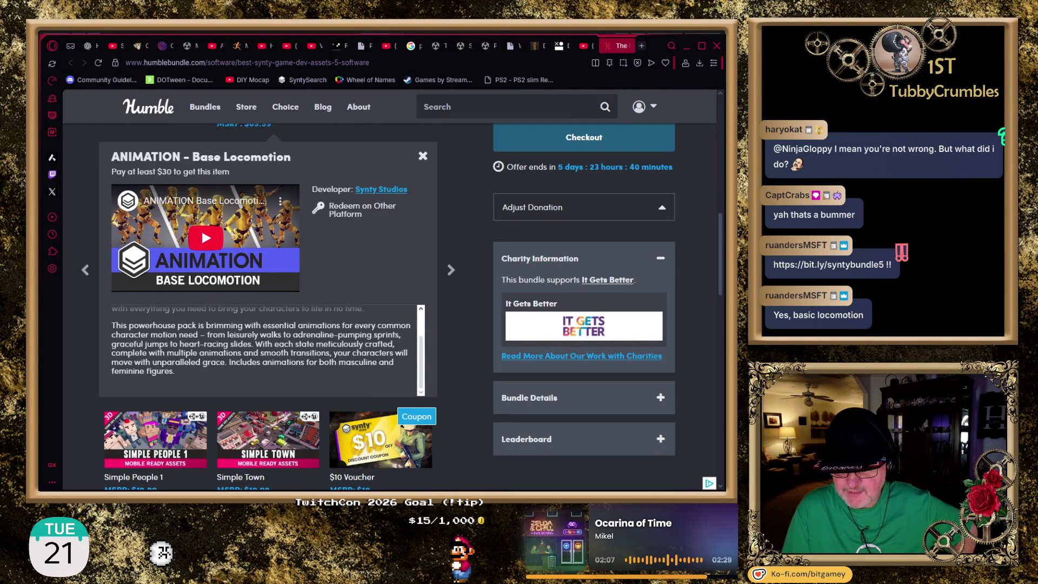
scroll(265, 400, up, 1)
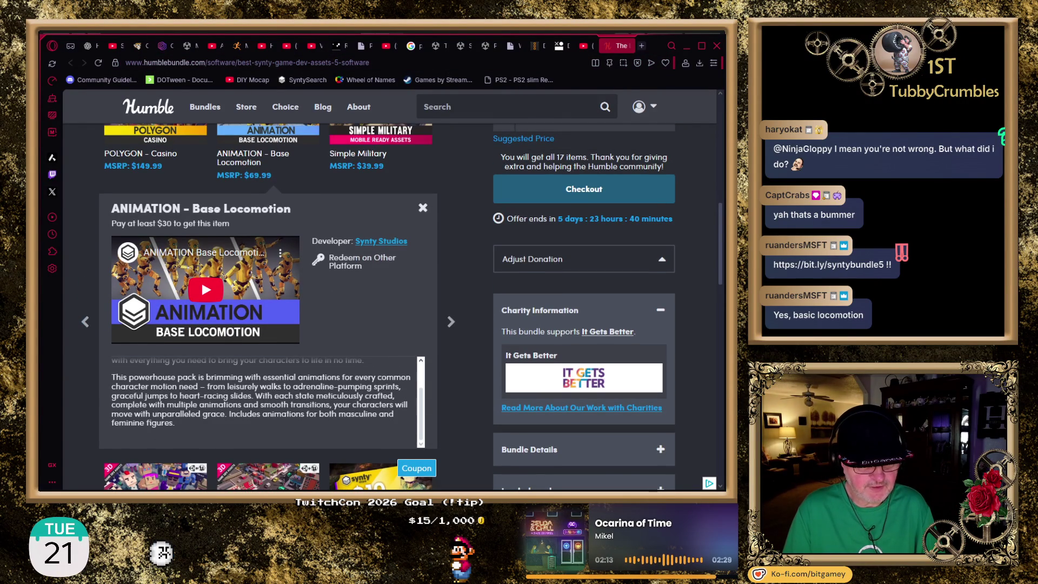
key(alt+Tab)
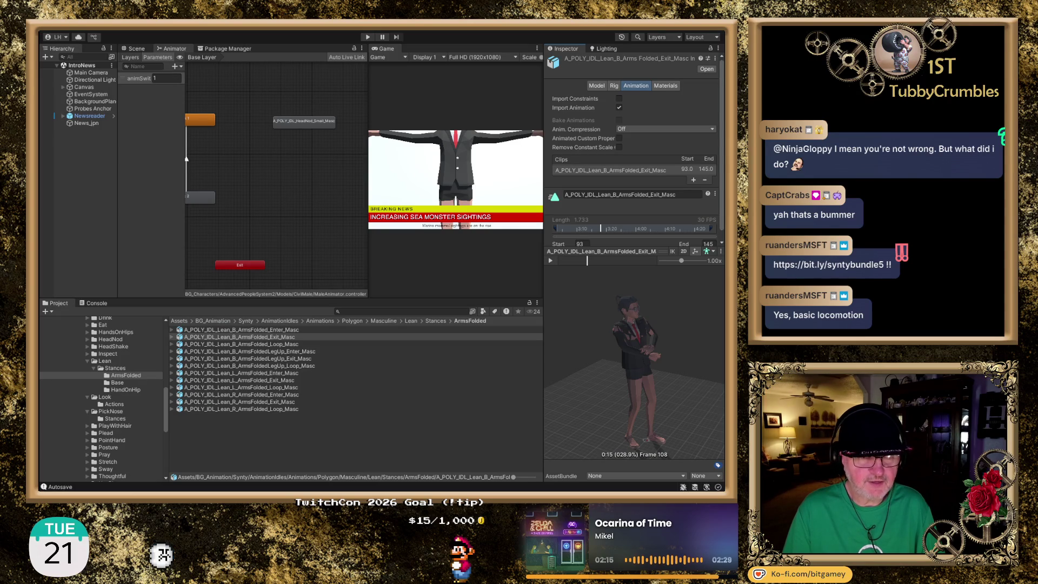
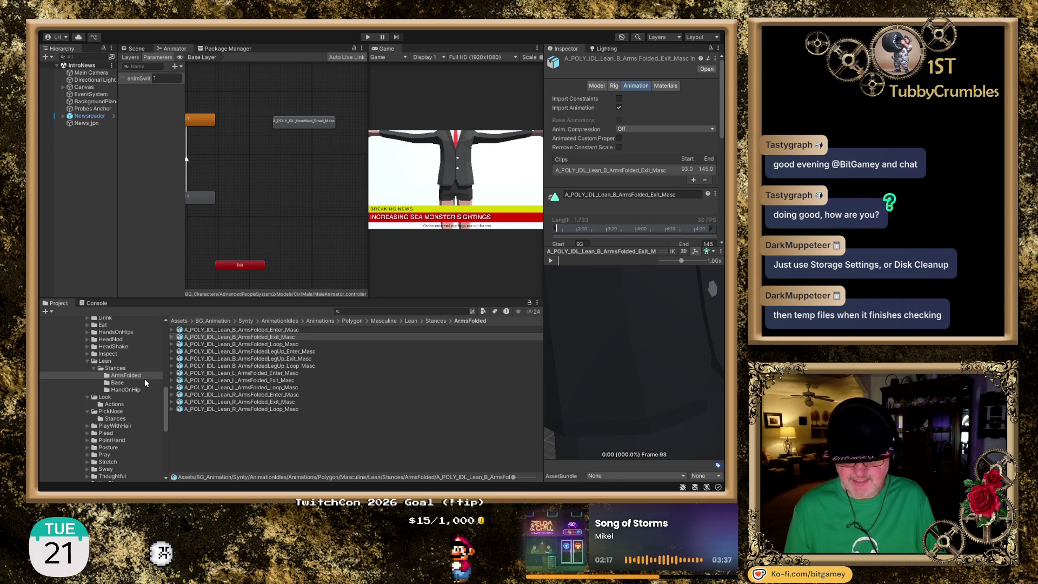
- Scroll the Project tree and expand the Synty animation folders
scroll(110, 365, up, 5)
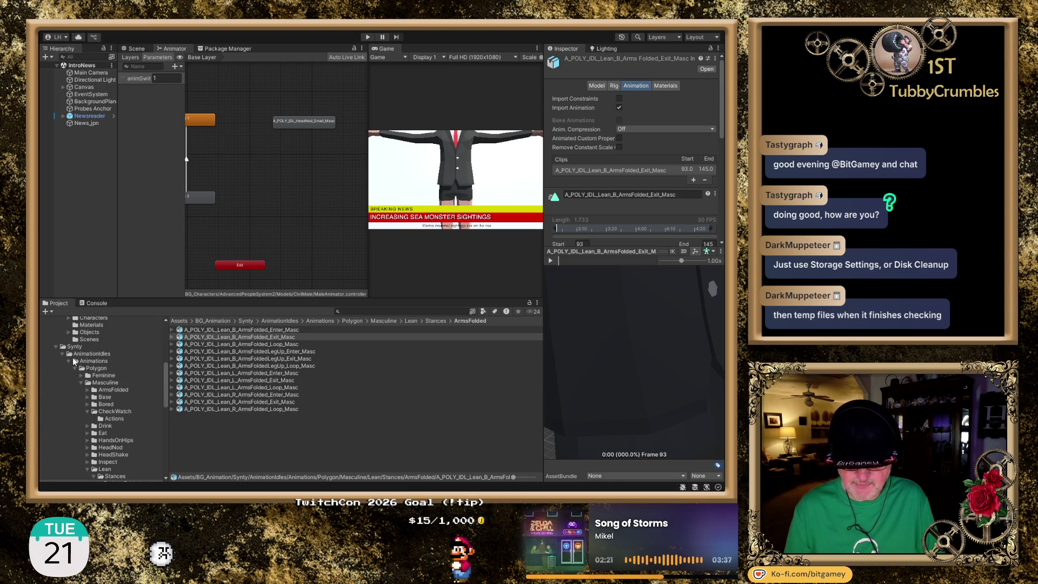
scroll(64, 355, down, 6)
scroll(64, 357, down, 6)
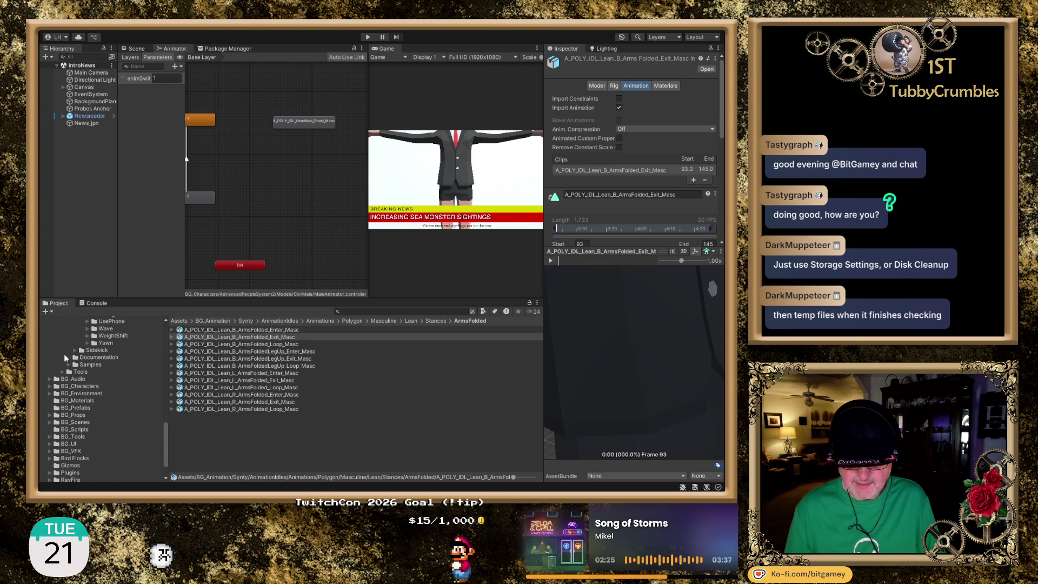
scroll(65, 357, down, 2)
scroll(124, 406, down, 1)
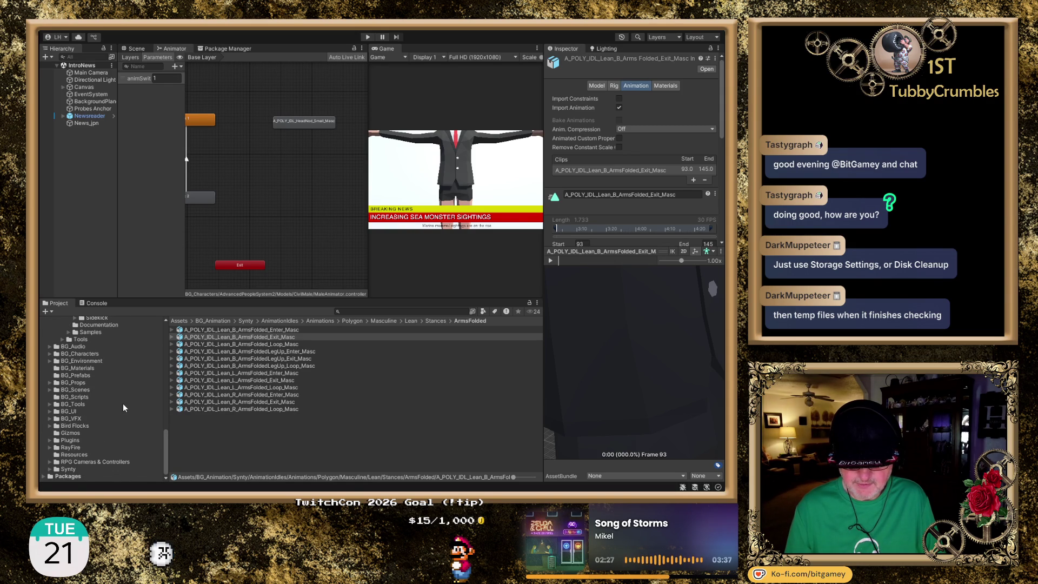
click(51, 469)
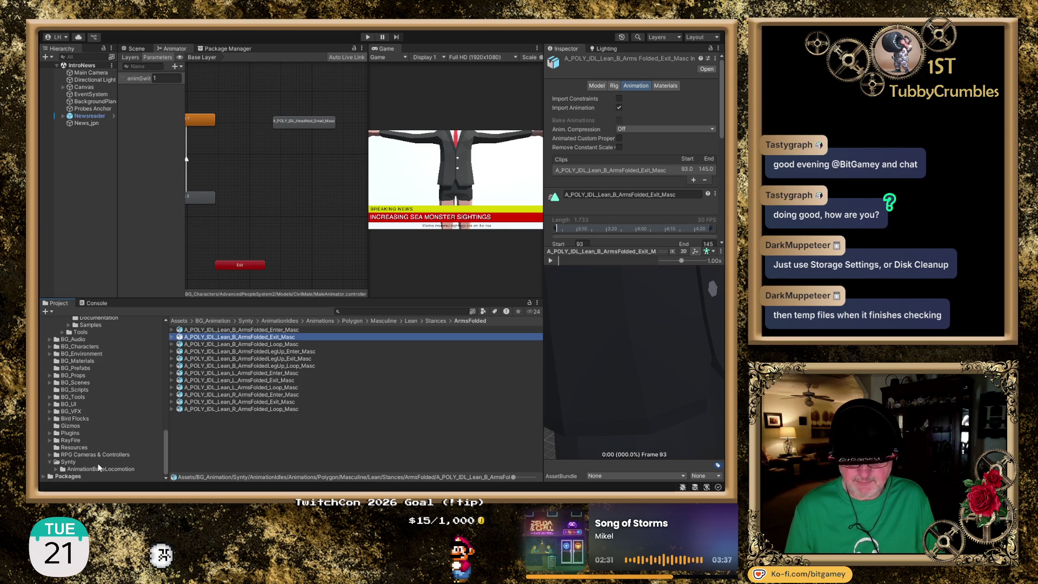
scroll(105, 359, down, 10)
scroll(107, 354, up, 3)
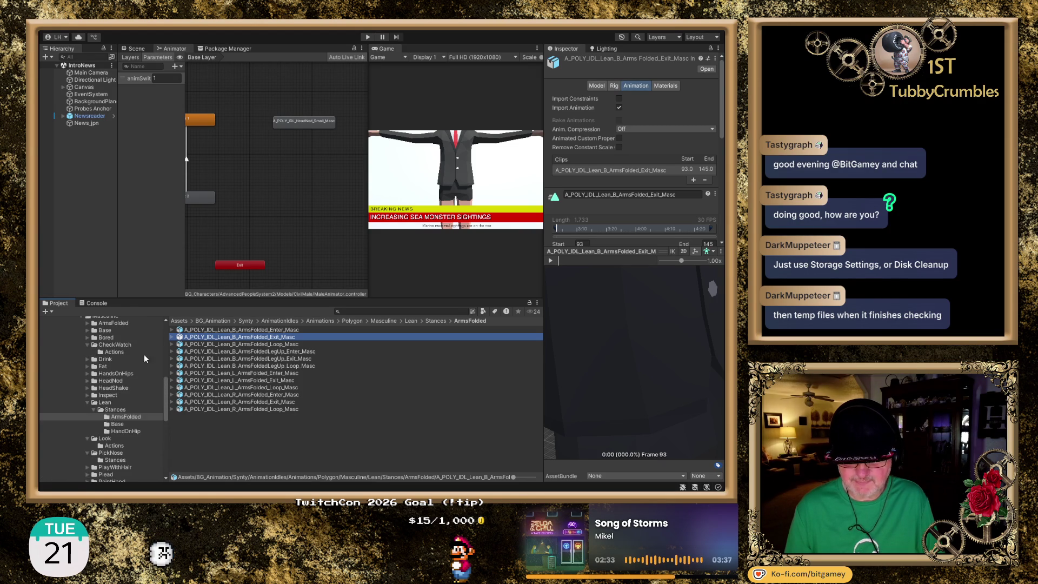
- Preview A_POLY_IDL_Lean_B_ArmsFolded_Enter_Masc and drag it into the MaleAnimator graph as a new state
click(297, 329)
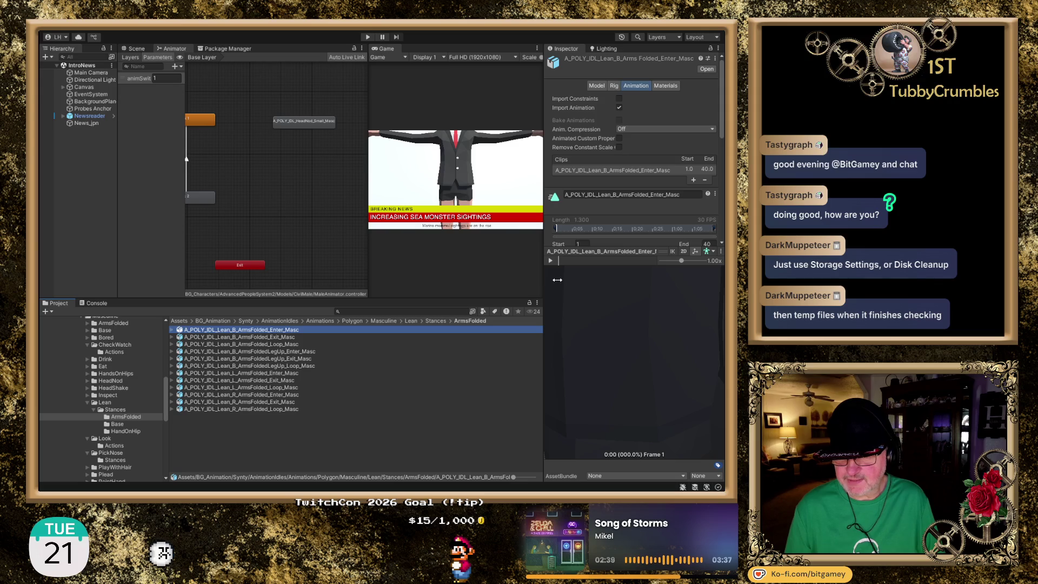
click(551, 262)
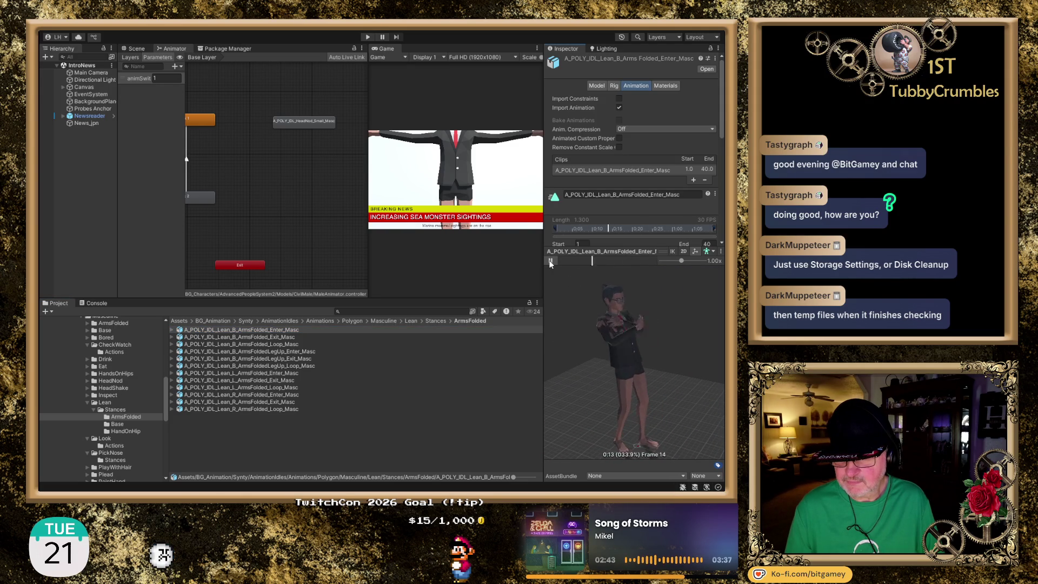
click(550, 261)
mouse_move(275, 329)
mouse_down()
mouse_move(285, 230)
mouse_move(278, 162)
mouse_move(303, 205)
mouse_up()
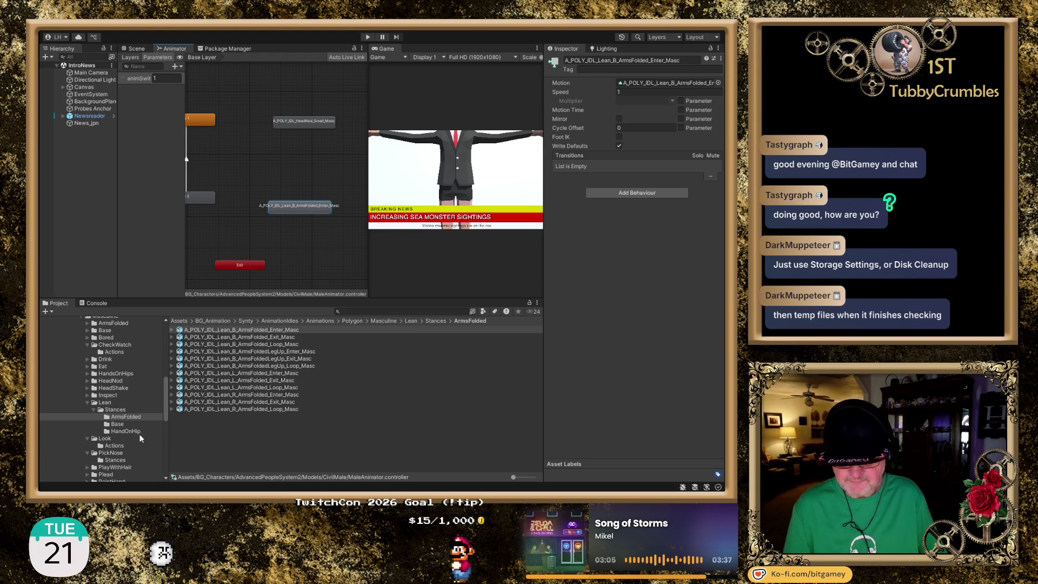
click(118, 425)
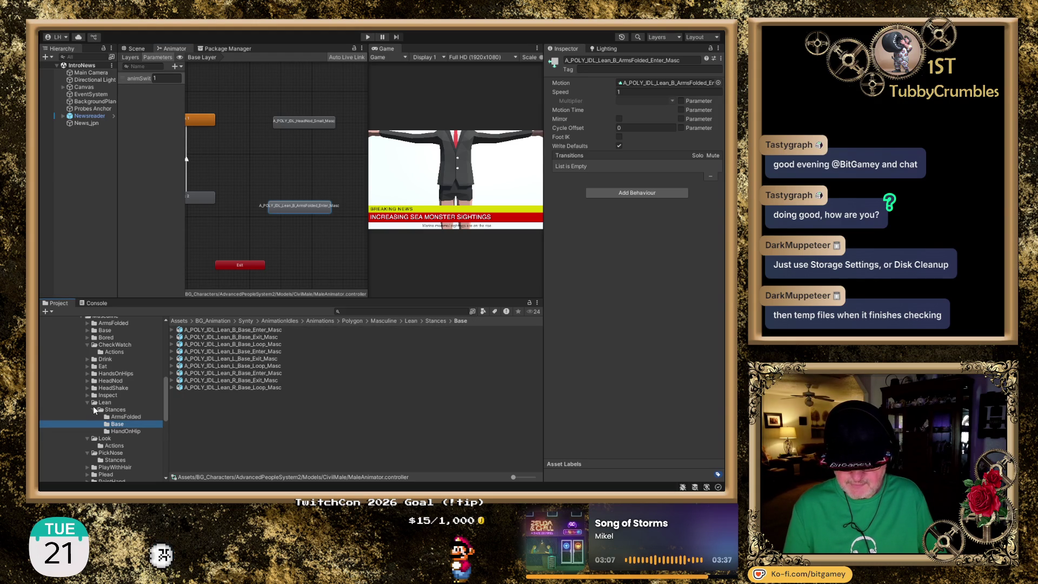
- Collapse the Lean folders, open Look/Actions and show A_POLY_IDL_Look_Down_Masc's loop settings
click(129, 432)
click(93, 410)
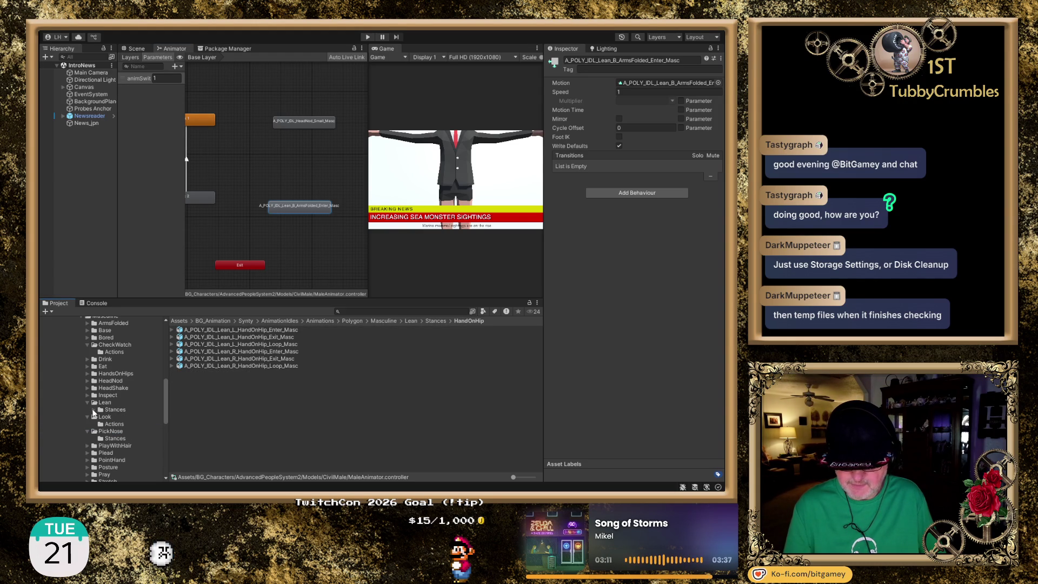
click(85, 401)
click(112, 417)
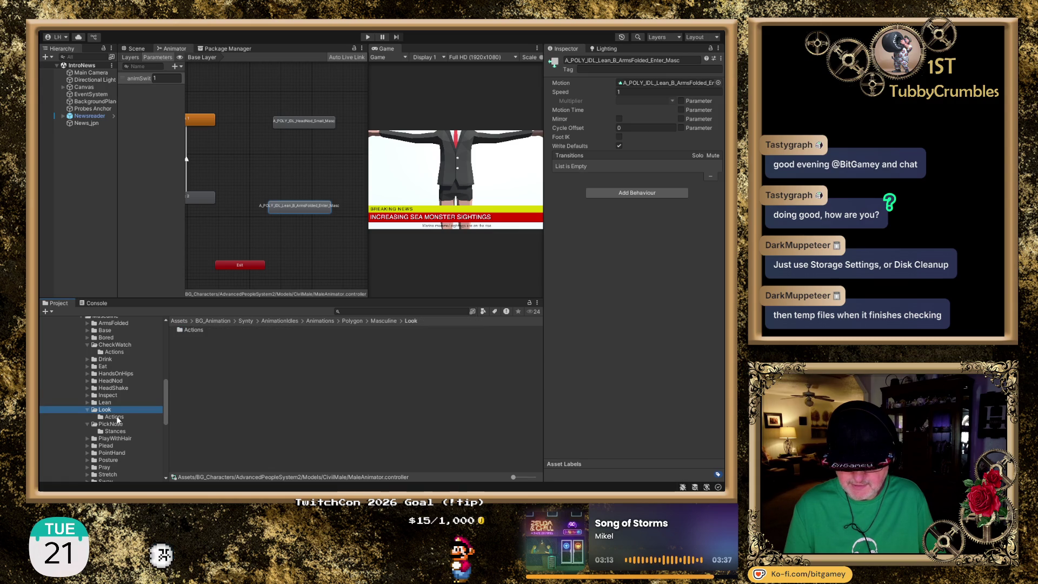
click(247, 330)
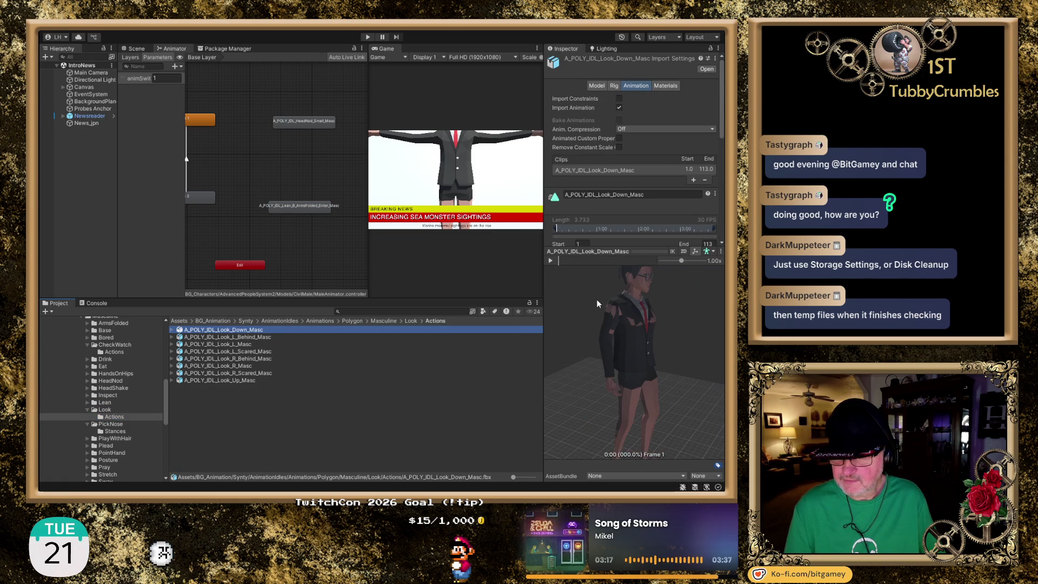
click(552, 252)
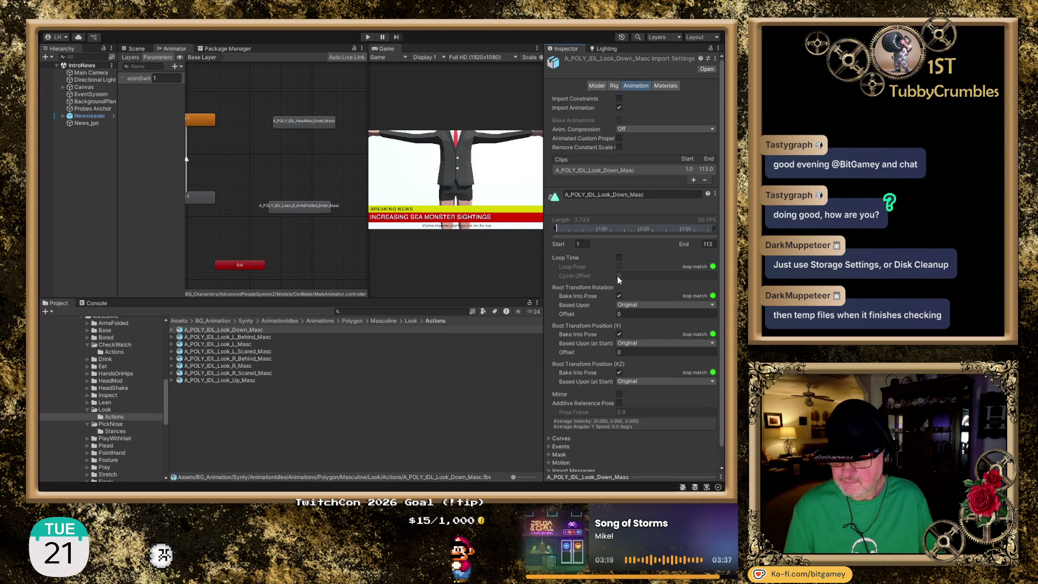
- Preview the Look_Down, Look_L_Behind and Look_L clips in the Inspector
click(679, 477)
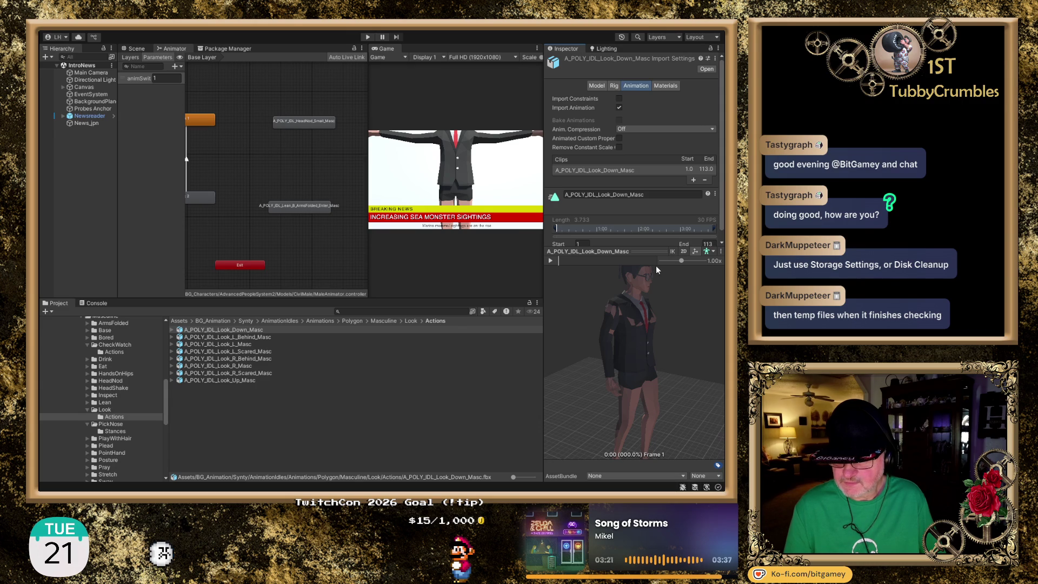
click(551, 260)
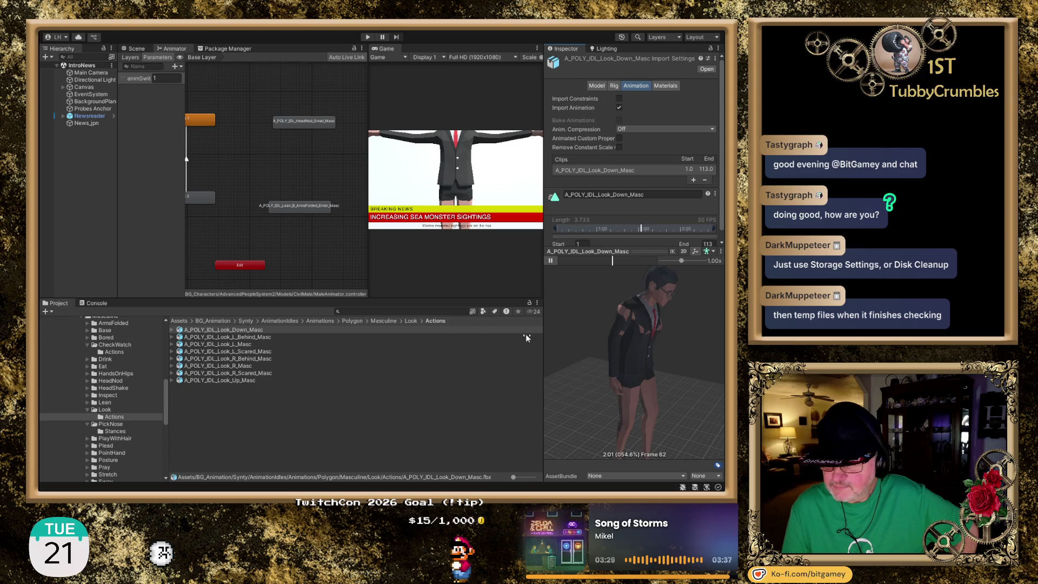
click(259, 337)
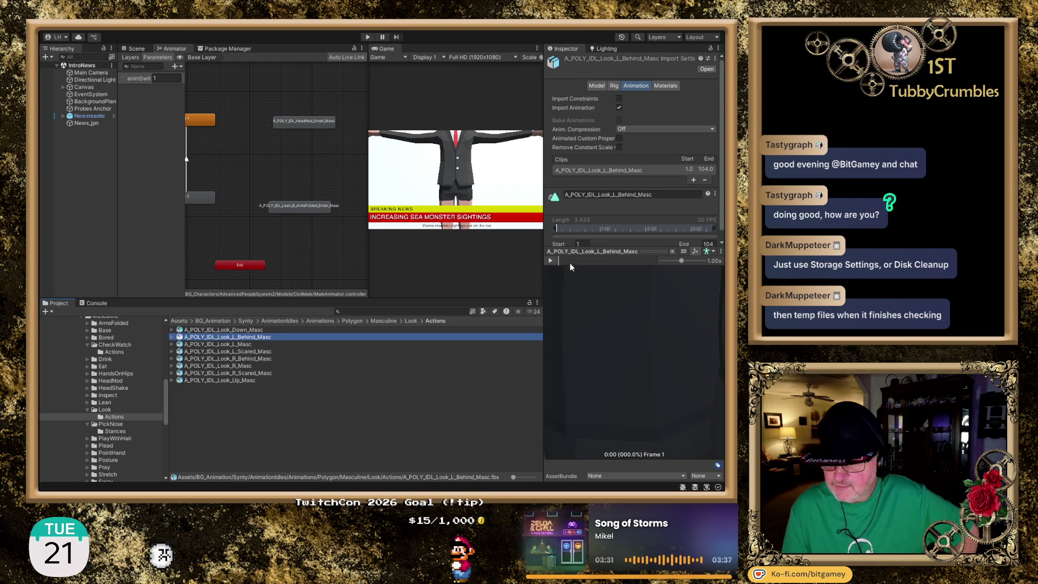
click(550, 261)
click(550, 262)
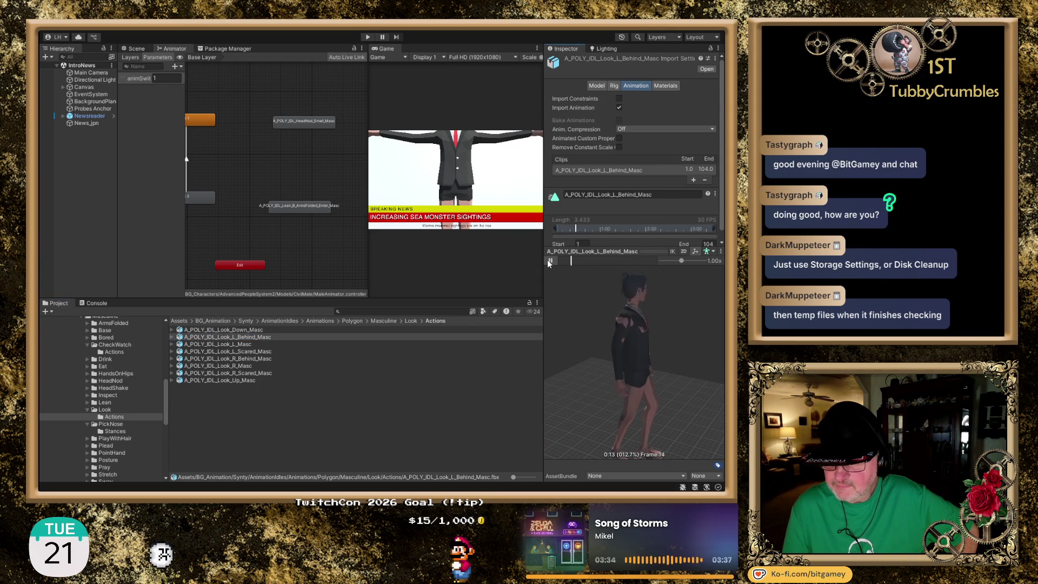
click(251, 346)
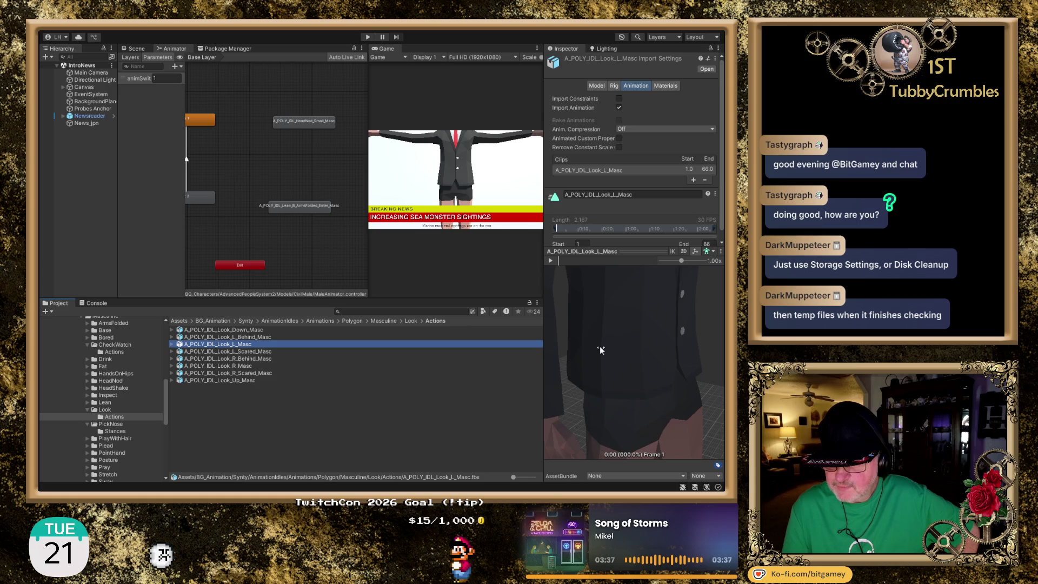
scroll(599, 348, down, 5)
click(550, 261)
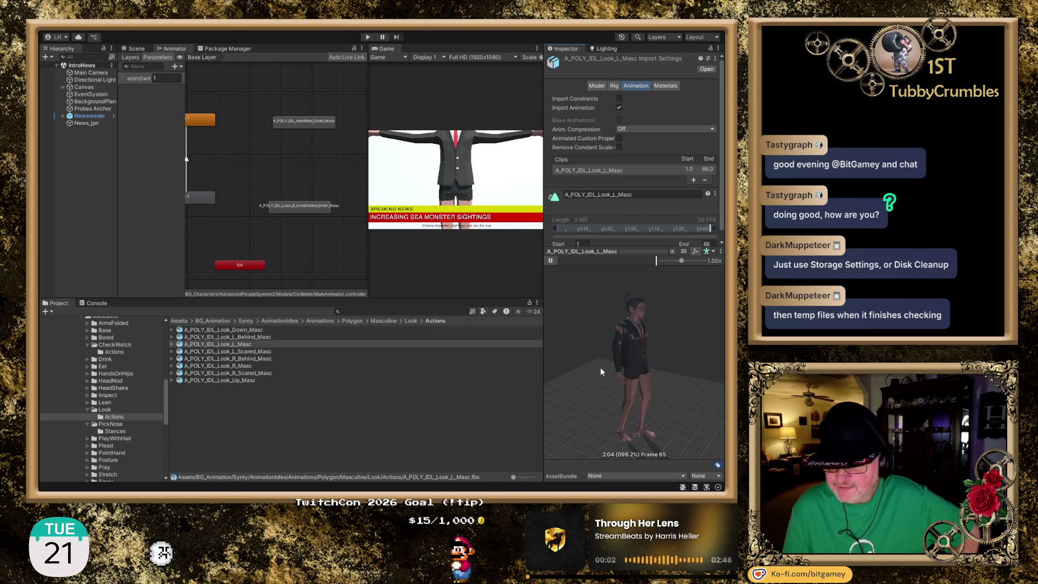
click(550, 260)
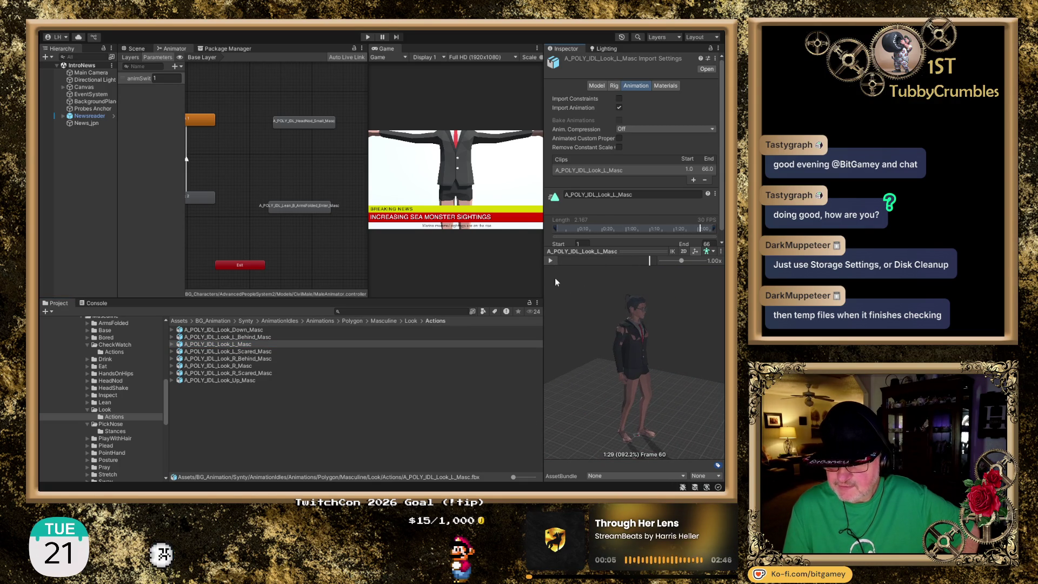
- Preview Look_L_Scared, check Look_R_Behind and Look_R, play Look_Up_Masc, then collapse Look
click(276, 351)
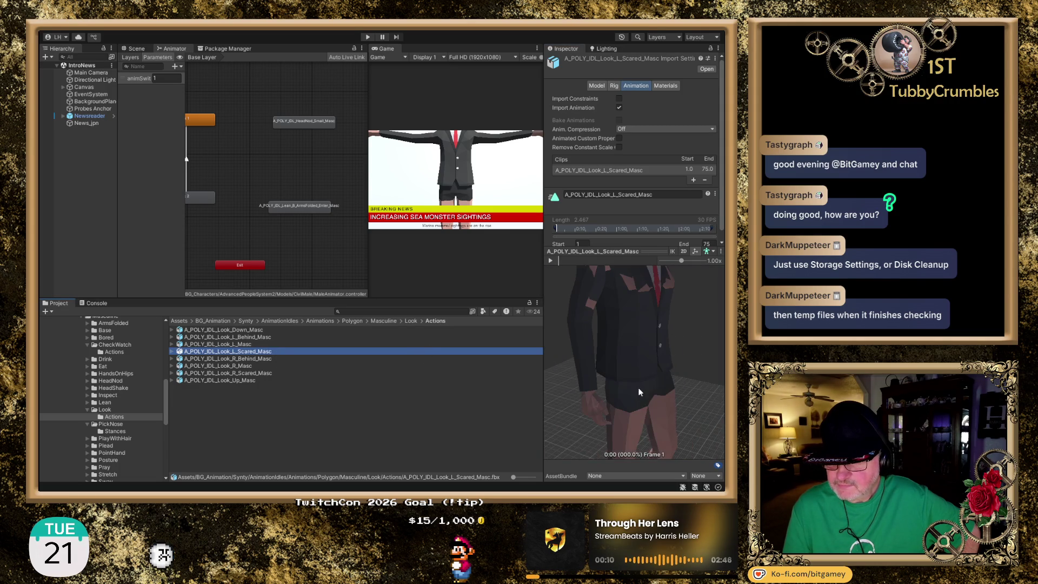
mouse_move(636, 374)
mouse_down()
mouse_move(636, 342)
mouse_move(644, 364)
mouse_move(616, 348)
mouse_move(614, 369)
mouse_move(595, 358)
mouse_up()
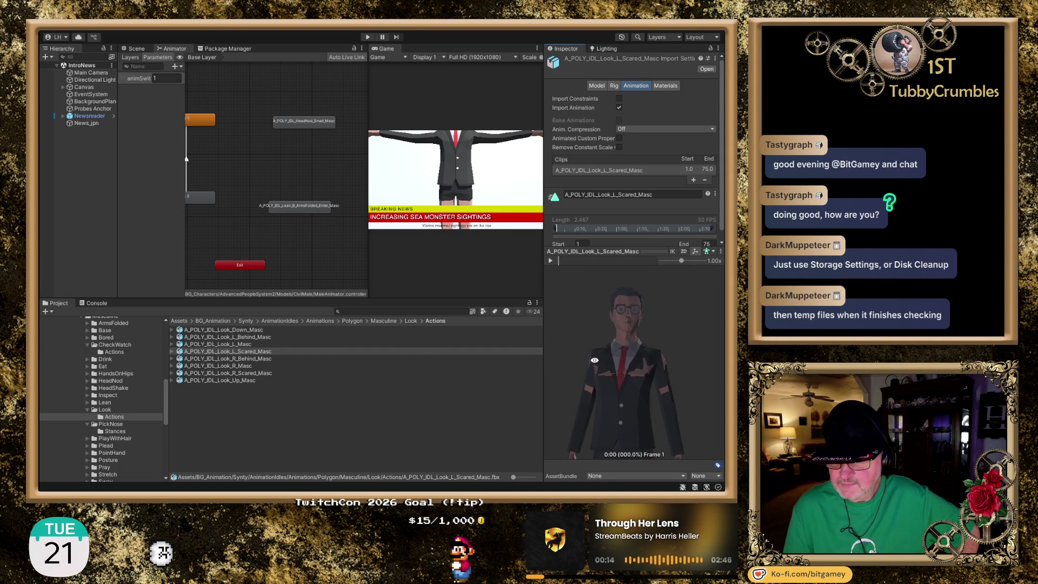
click(550, 260)
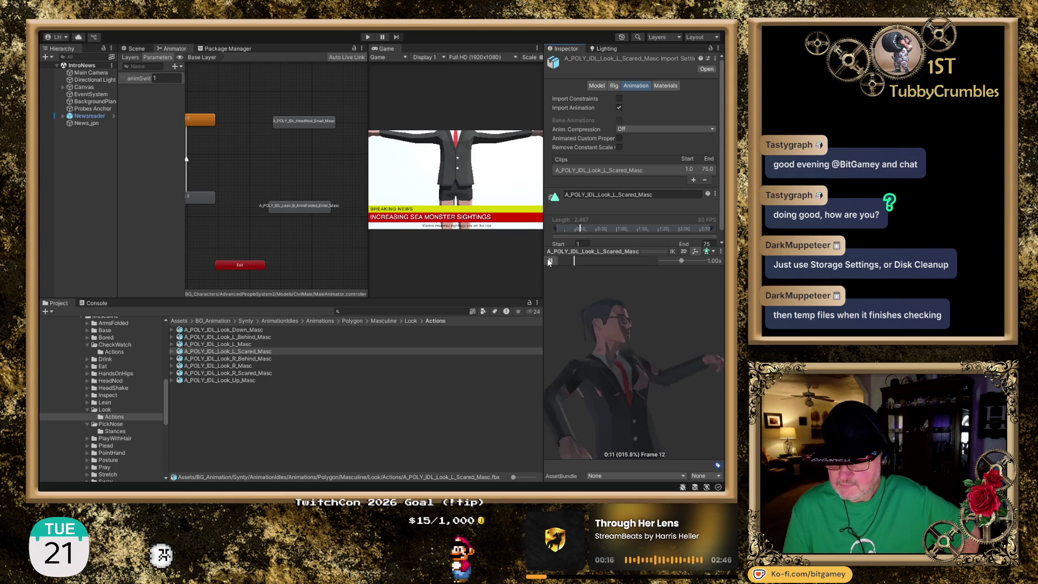
click(259, 359)
click(251, 367)
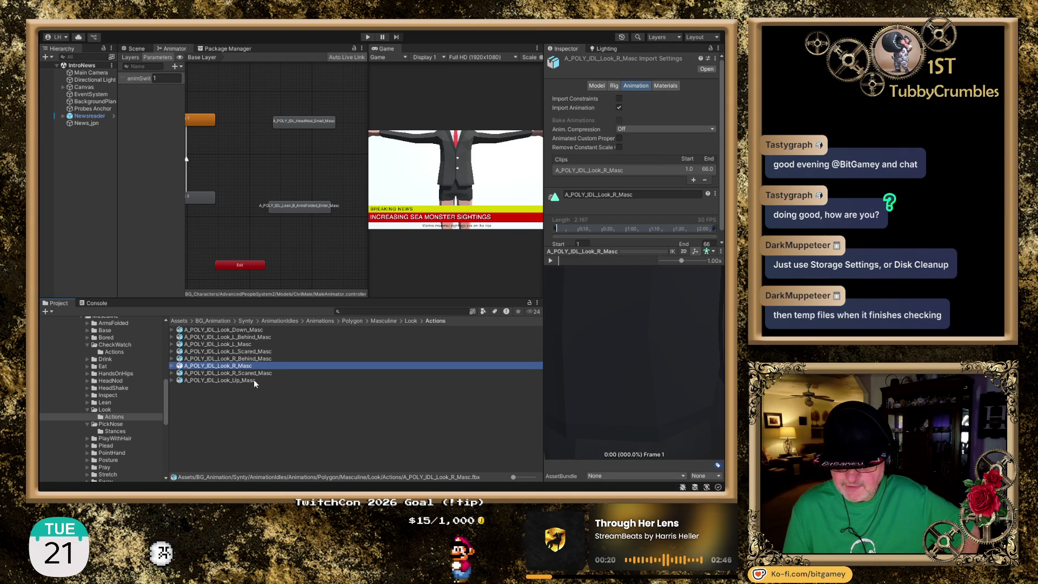
click(252, 381)
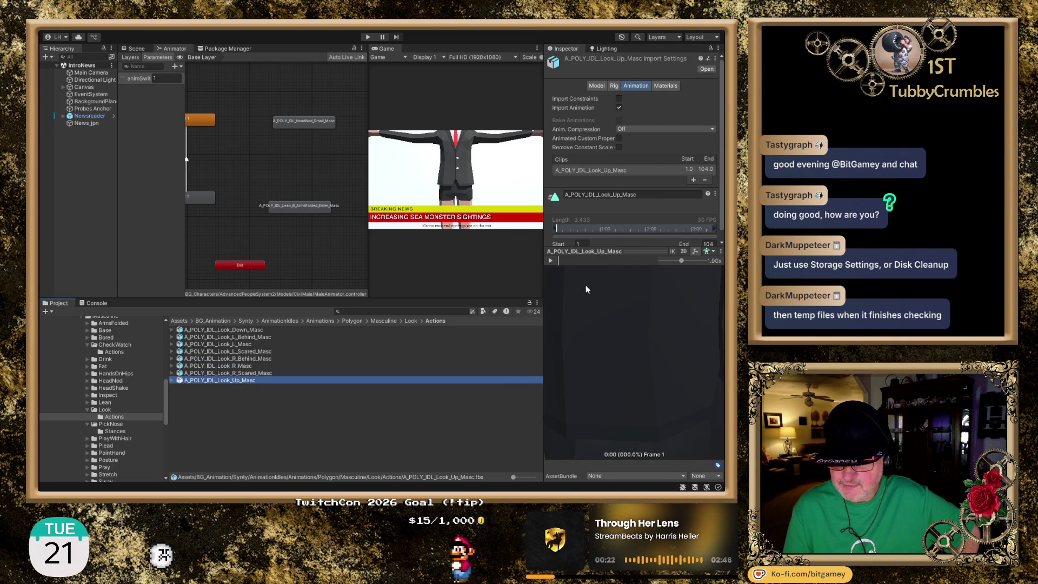
click(551, 260)
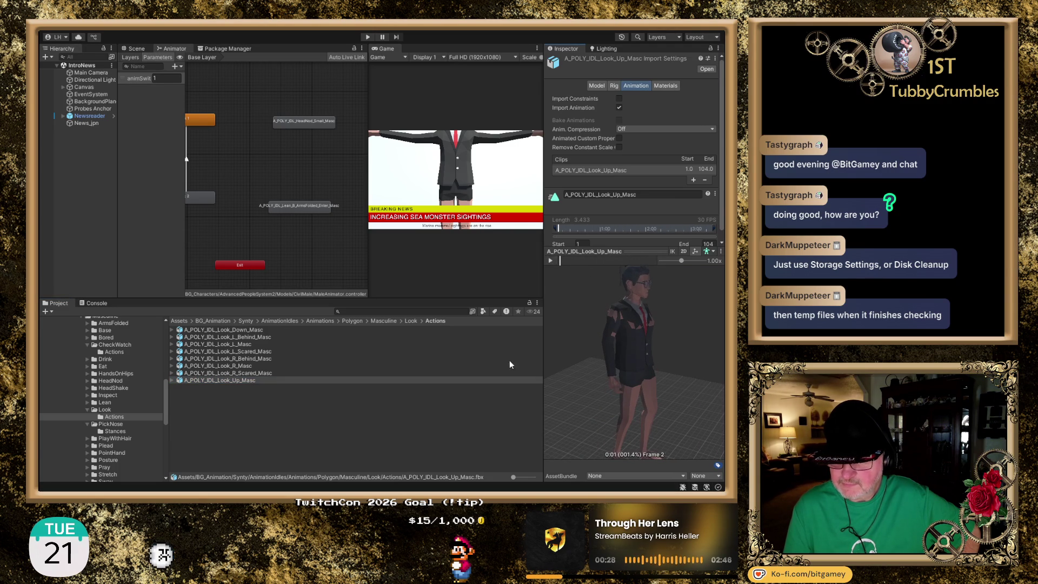
click(87, 410)
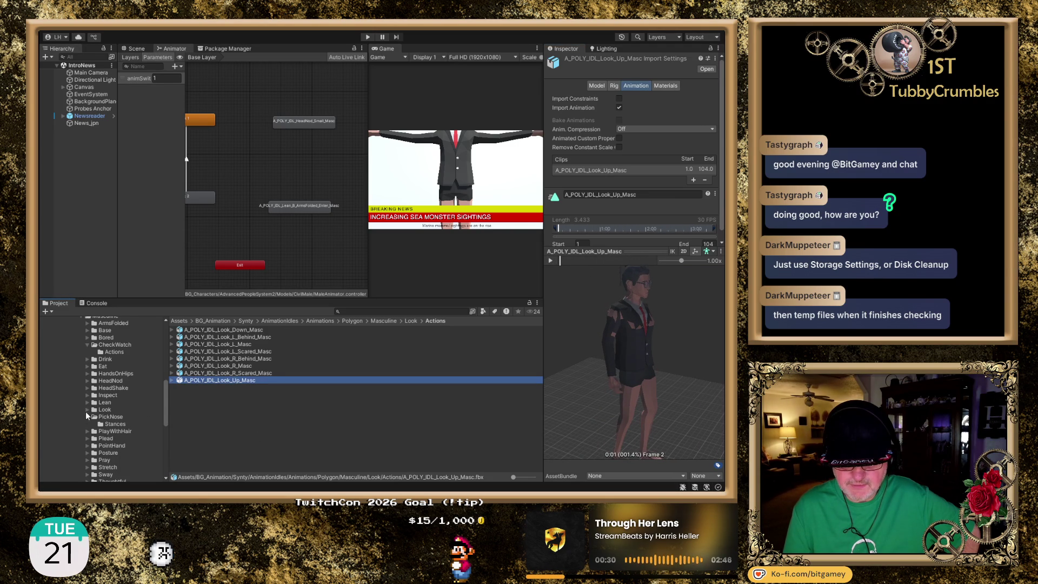
- Open PlayWithHair/Actions and preview the CombBack and L_SweepBack_Masc hair clips
click(86, 416)
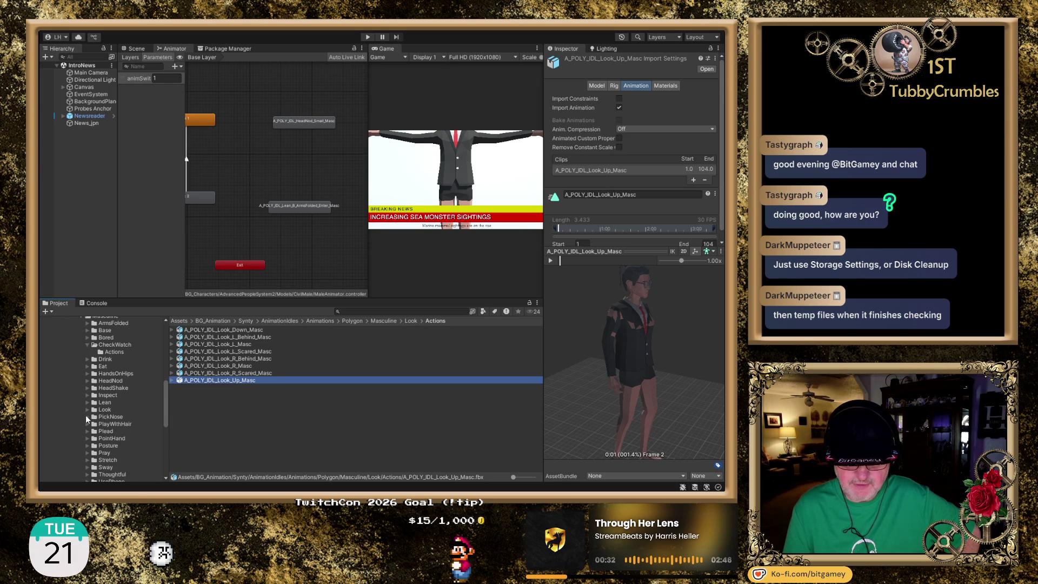
click(108, 425)
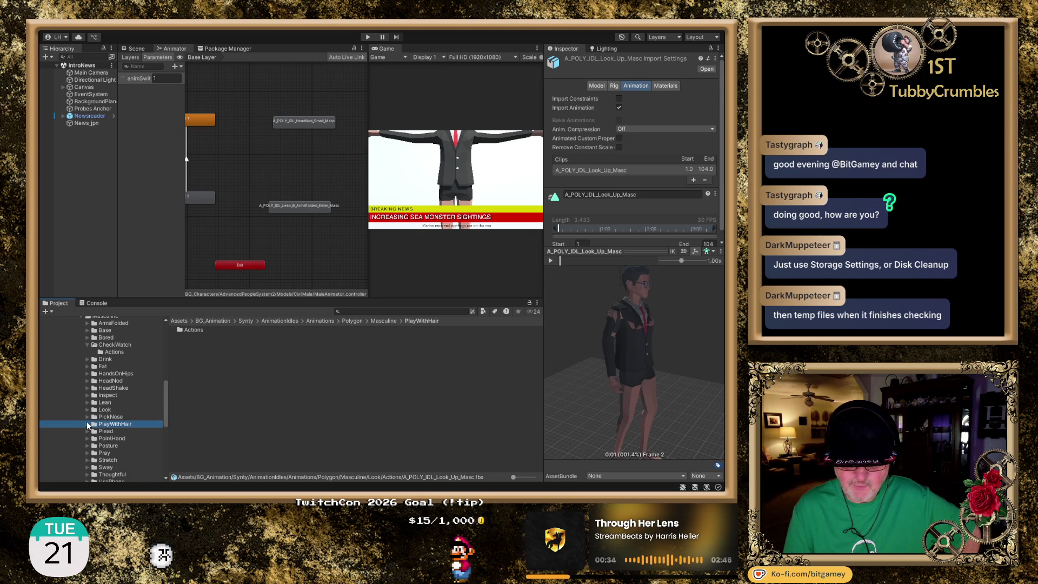
click(88, 425)
click(114, 431)
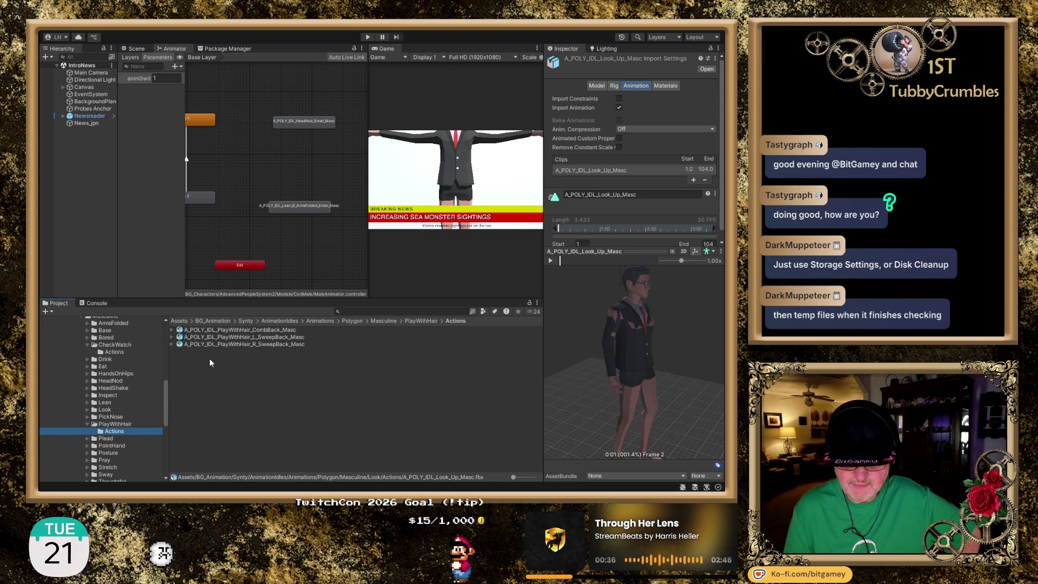
click(264, 332)
scroll(652, 356, down, 5)
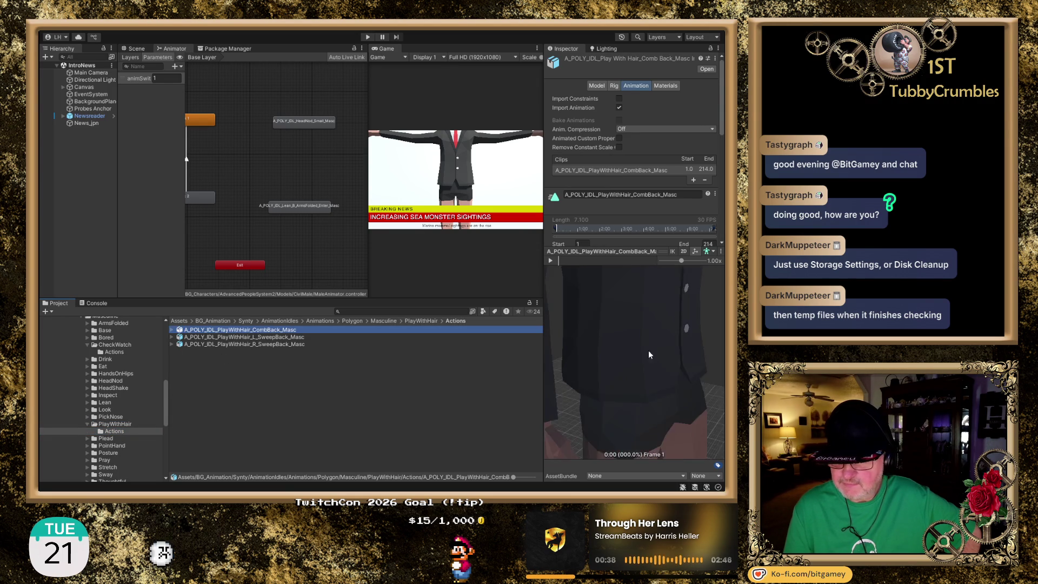
click(551, 261)
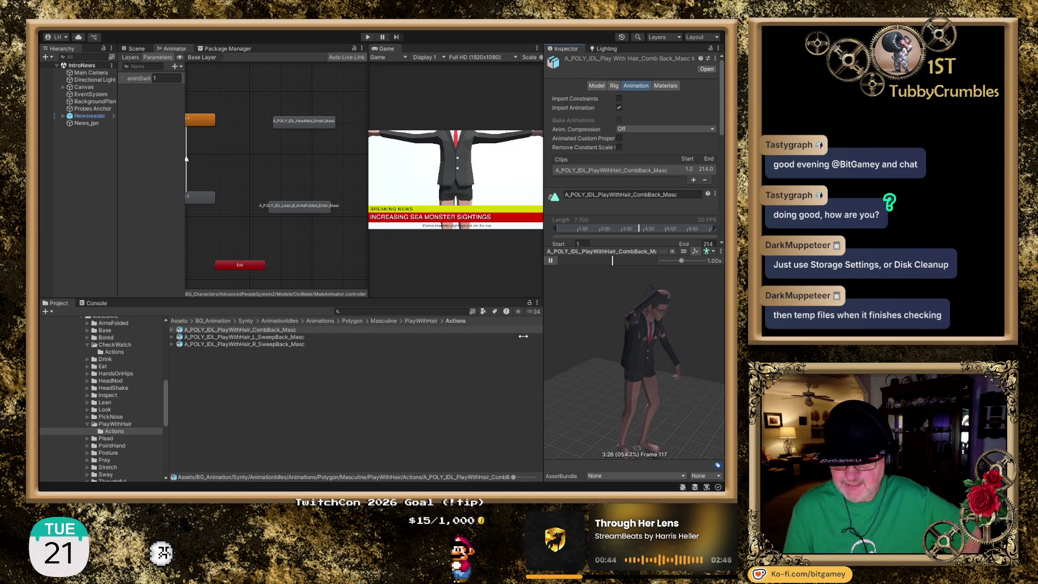
click(265, 337)
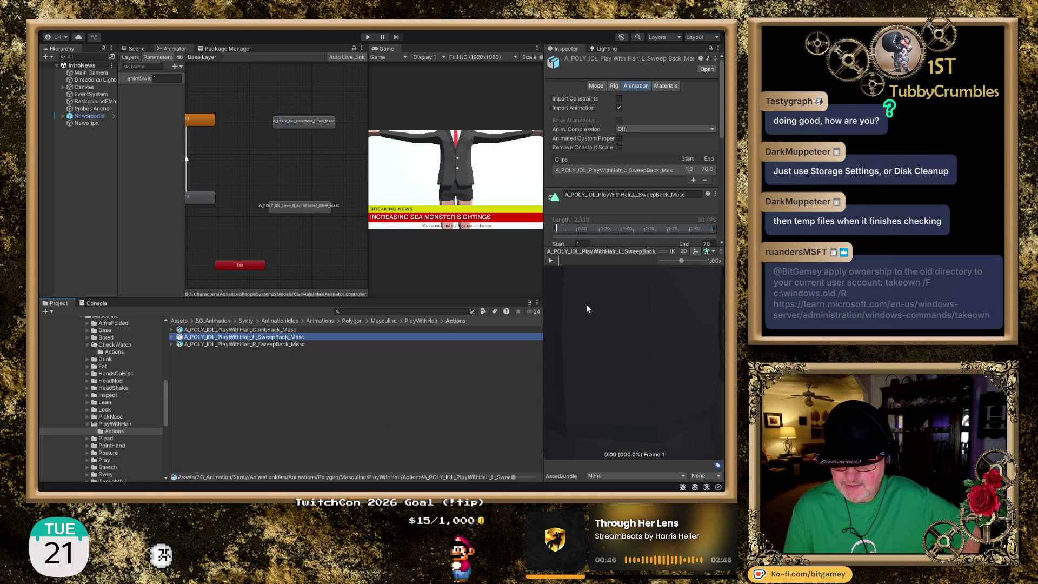
click(551, 261)
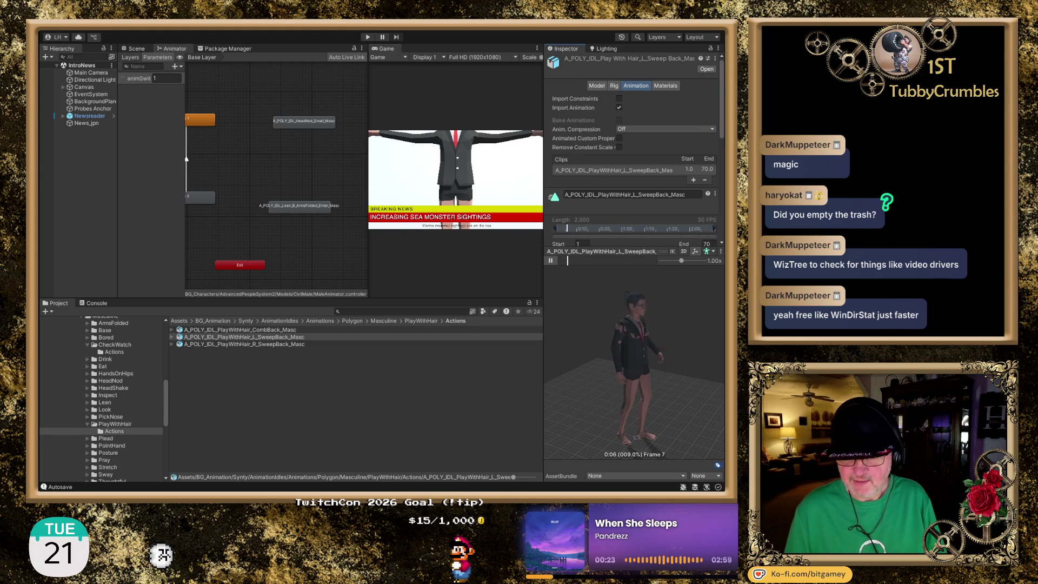
- Open Plead/Actions and preview the Plead_F_Masc clip
click(85, 425)
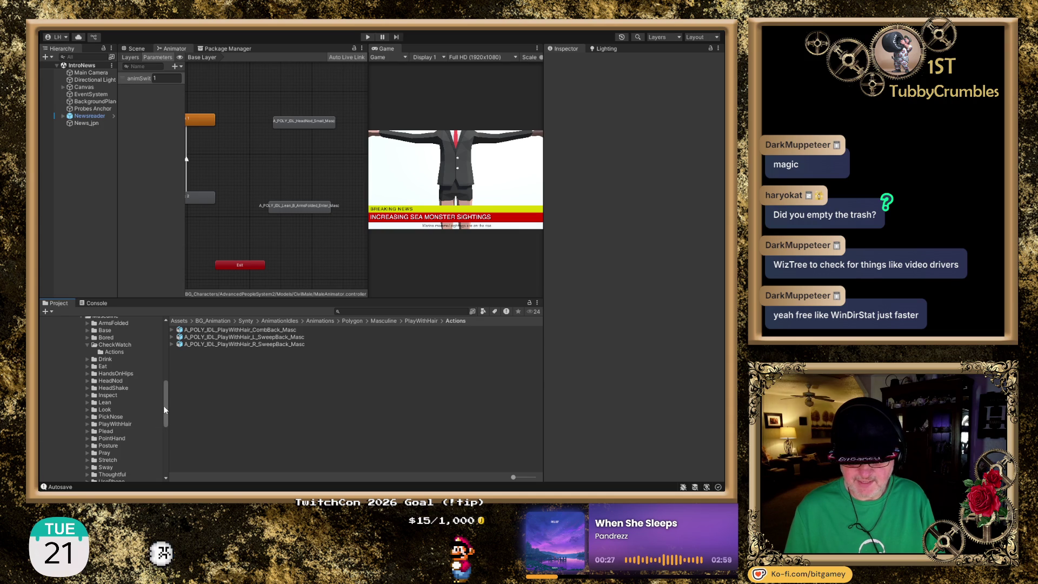
scroll(163, 408, down, 2)
click(105, 405)
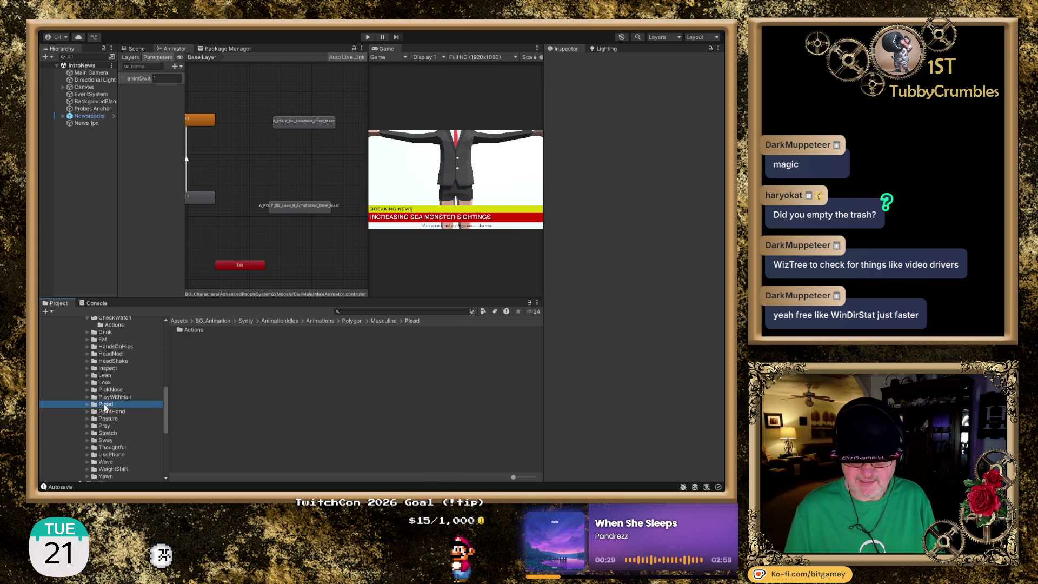
double_click(192, 329)
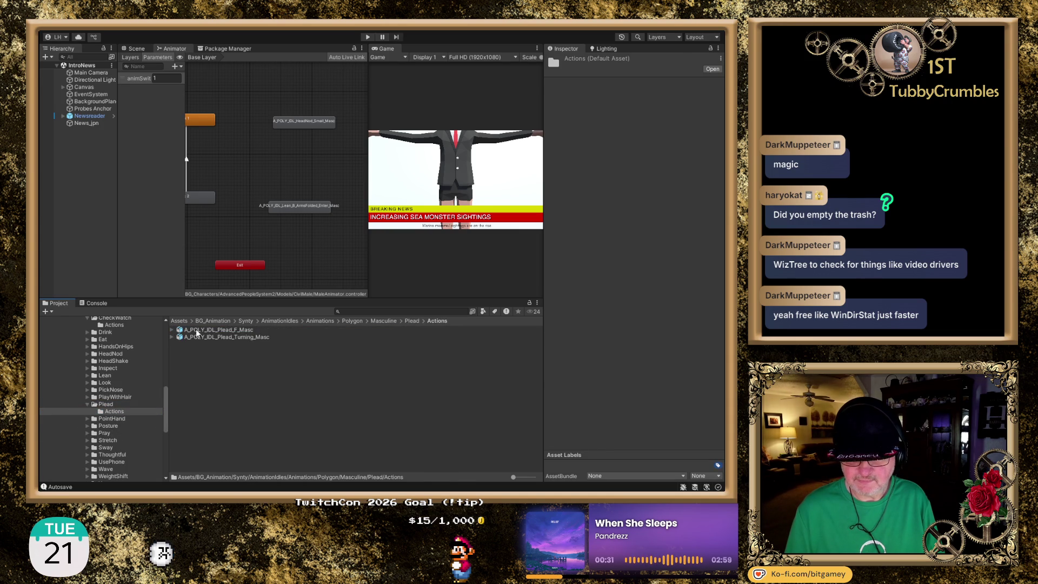
click(221, 326)
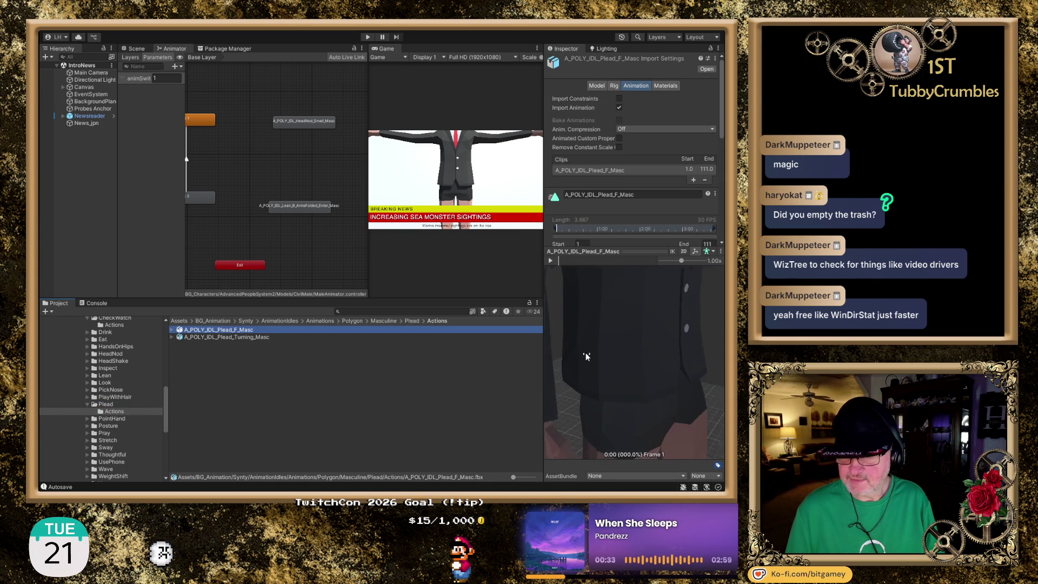
click(551, 261)
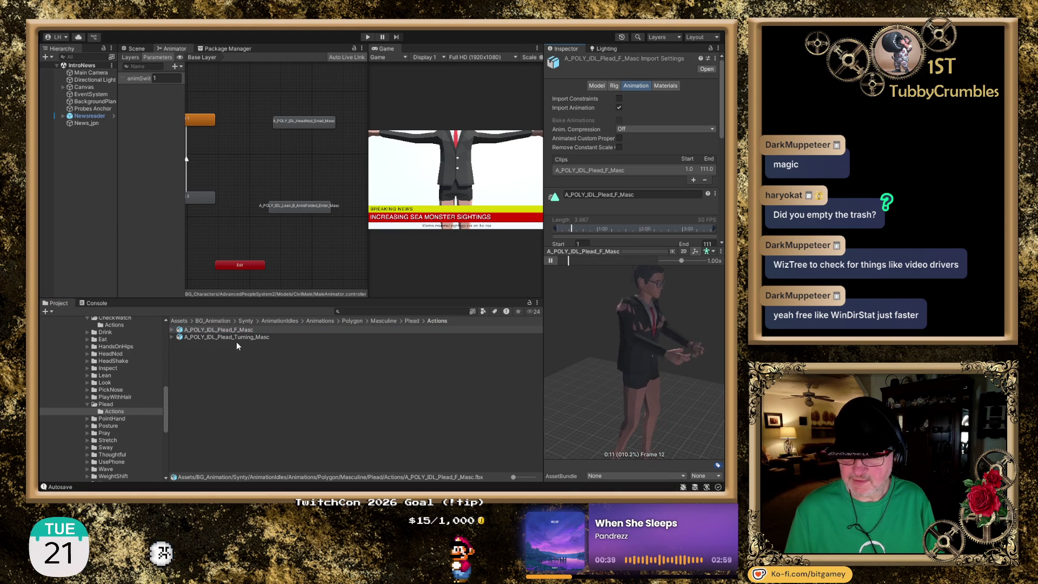
- Open PointHand/Actions and pause the PointHand_Index_F_Masc preview at frame 45
click(87, 404)
click(96, 411)
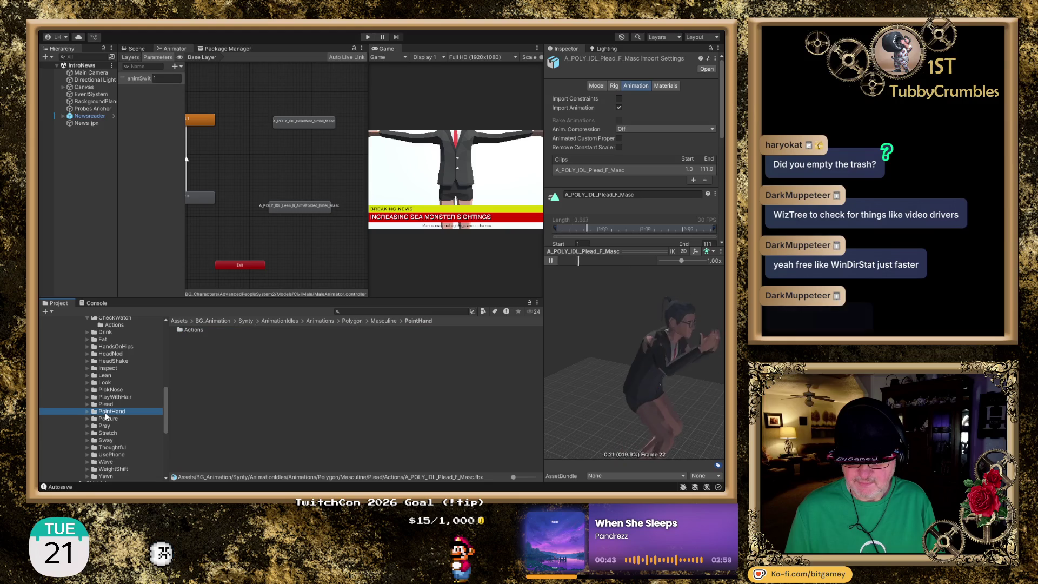
double_click(197, 329)
click(196, 330)
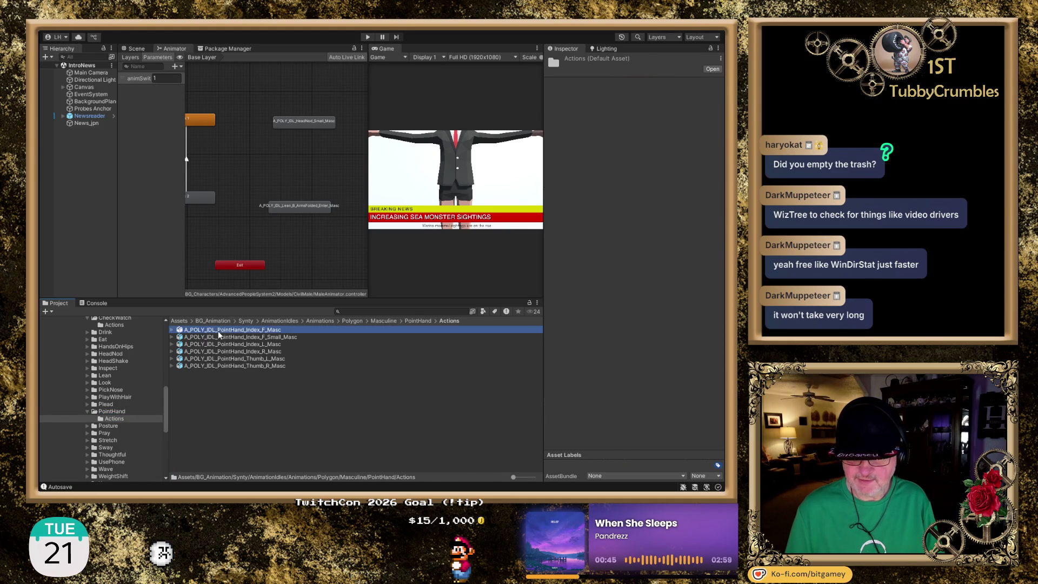
scroll(620, 306, down, 5)
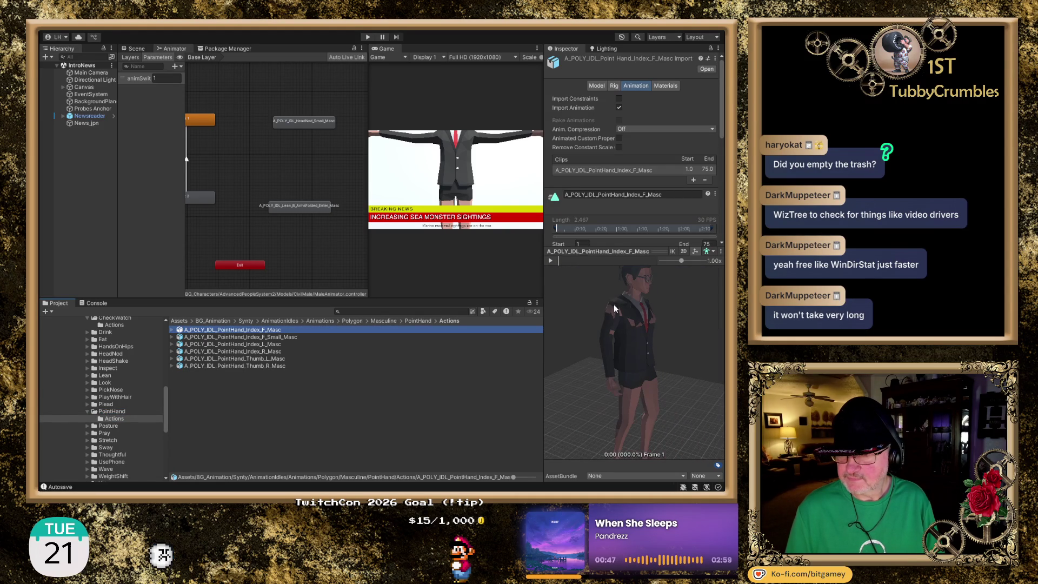
click(551, 260)
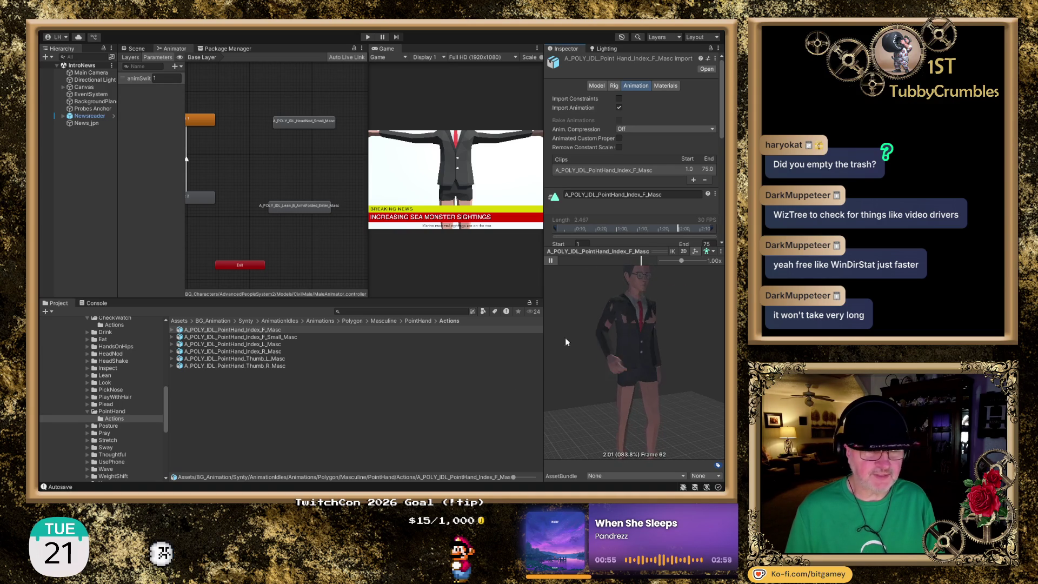
click(551, 262)
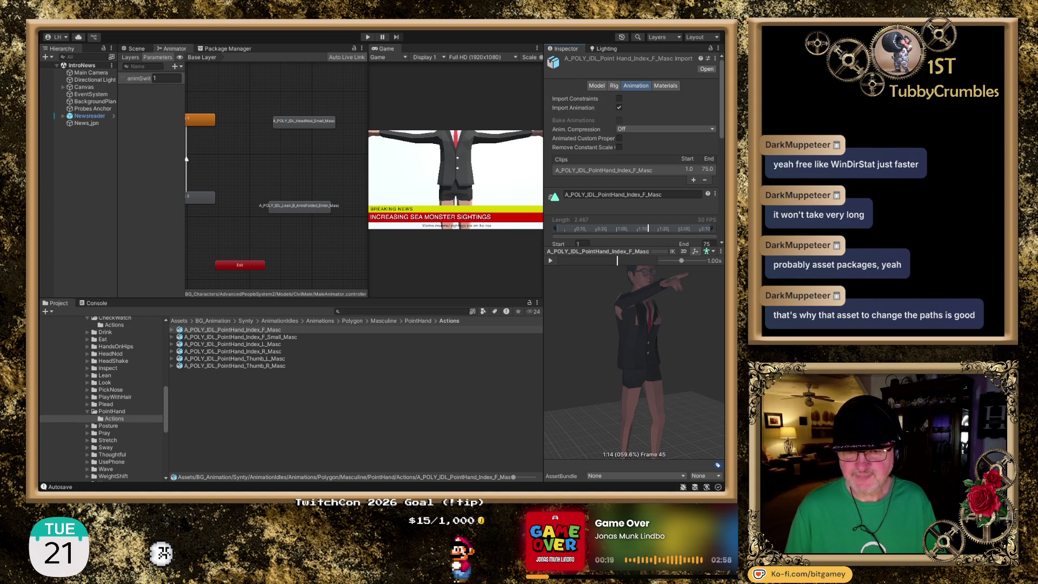
- Cancel the accidental PointHand clip rename and open the Posture Stances clips
click(265, 329)
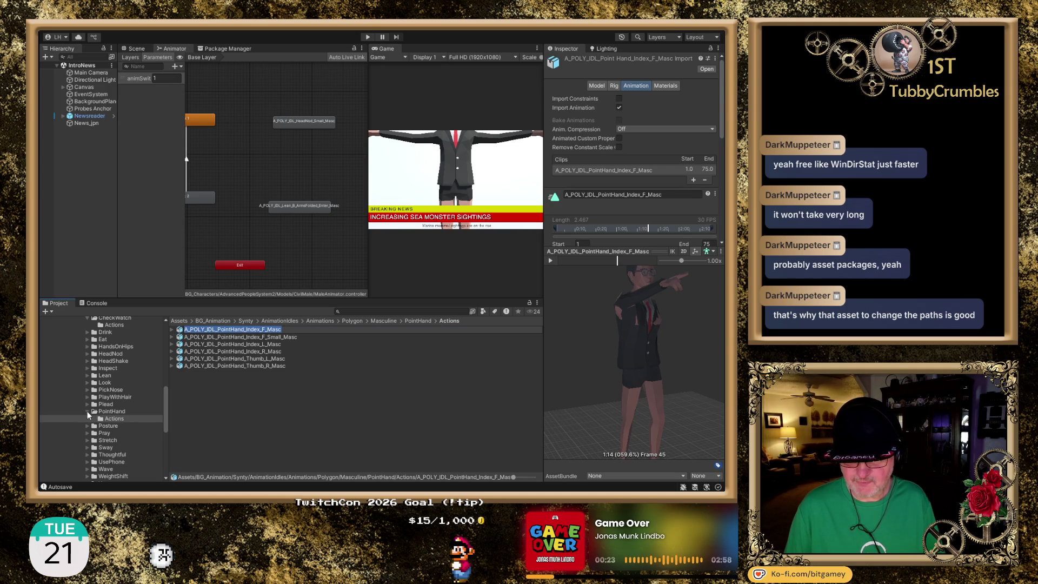
key(Return)
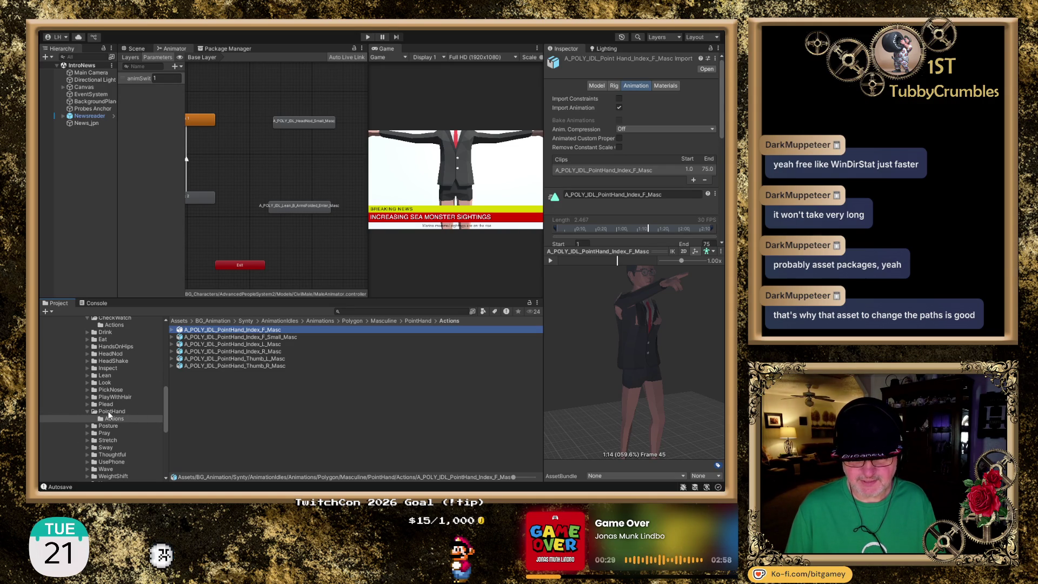
click(86, 411)
click(85, 411)
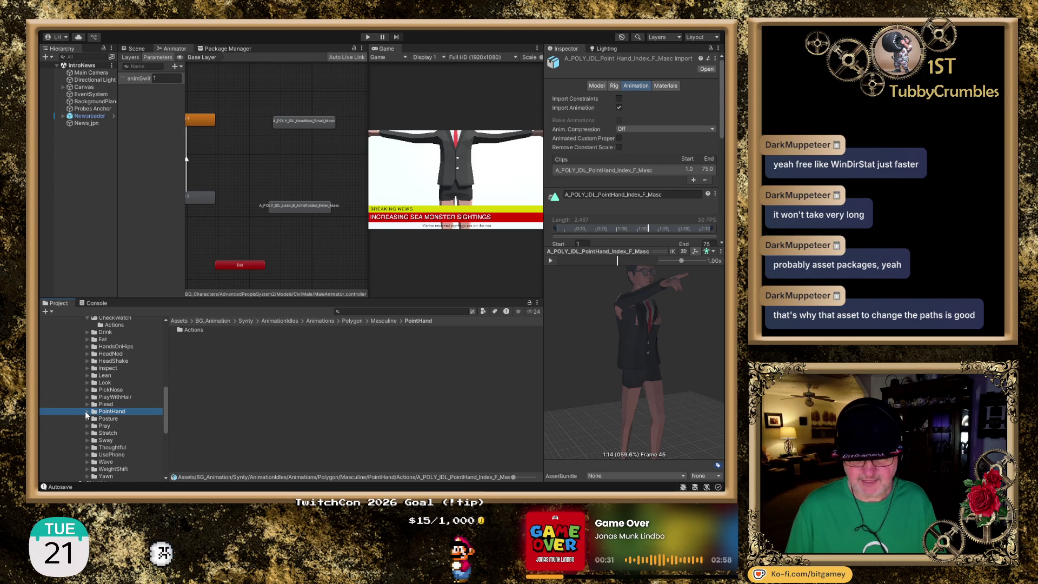
click(106, 419)
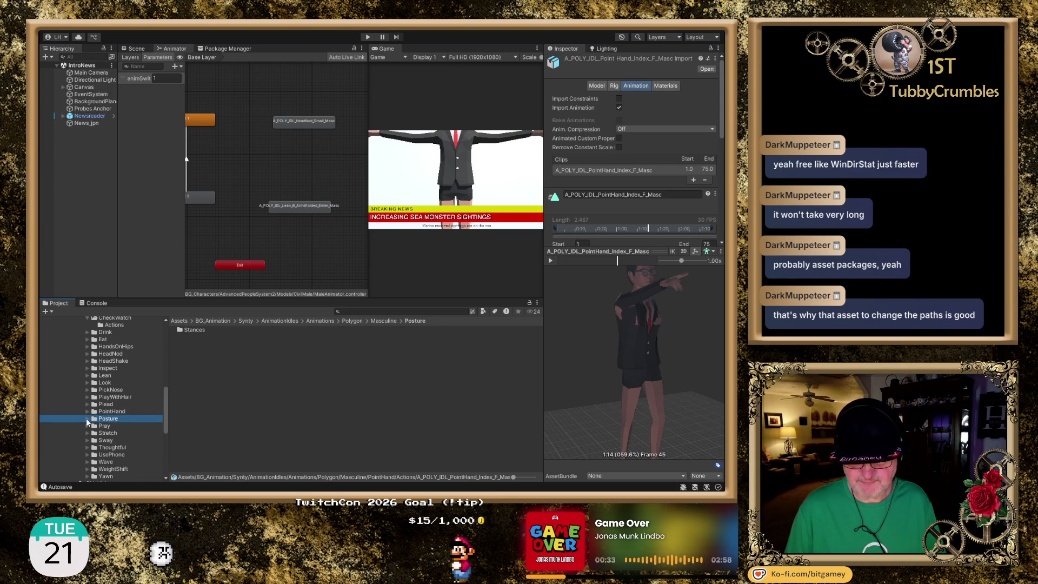
double_click(190, 330)
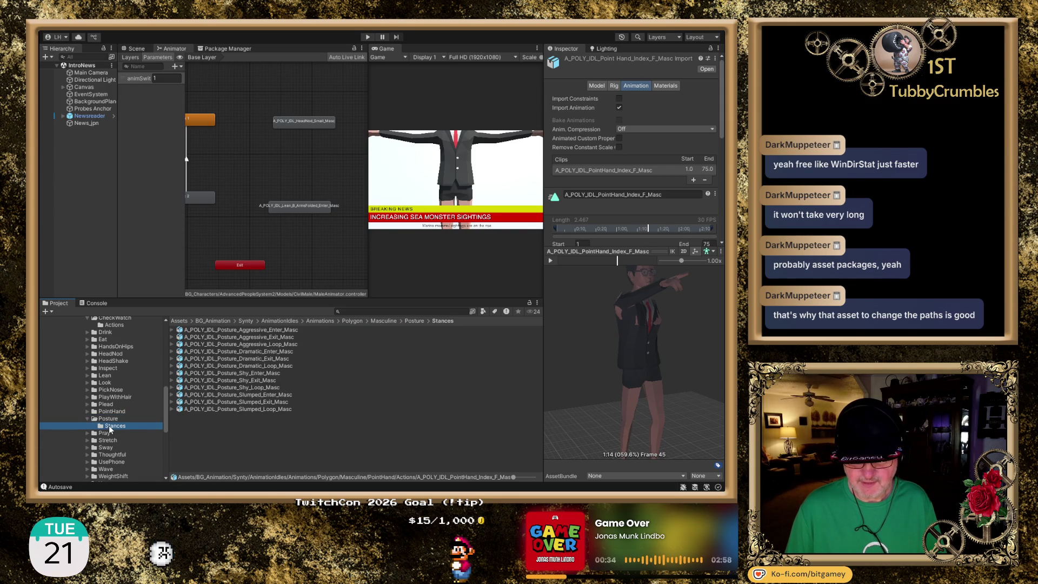
- Preview the Posture Aggressive_Enter and Dramatic_Enter clips from a front view
click(268, 329)
scroll(590, 380, down, 5)
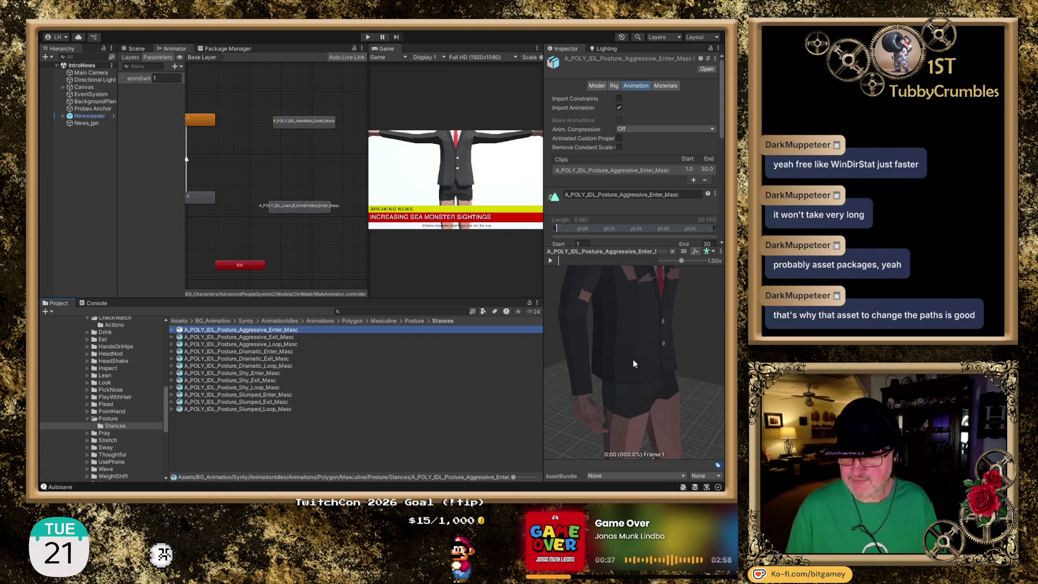
click(551, 261)
mouse_move(609, 375)
mouse_down()
mouse_move(641, 382)
mouse_move(627, 379)
mouse_up()
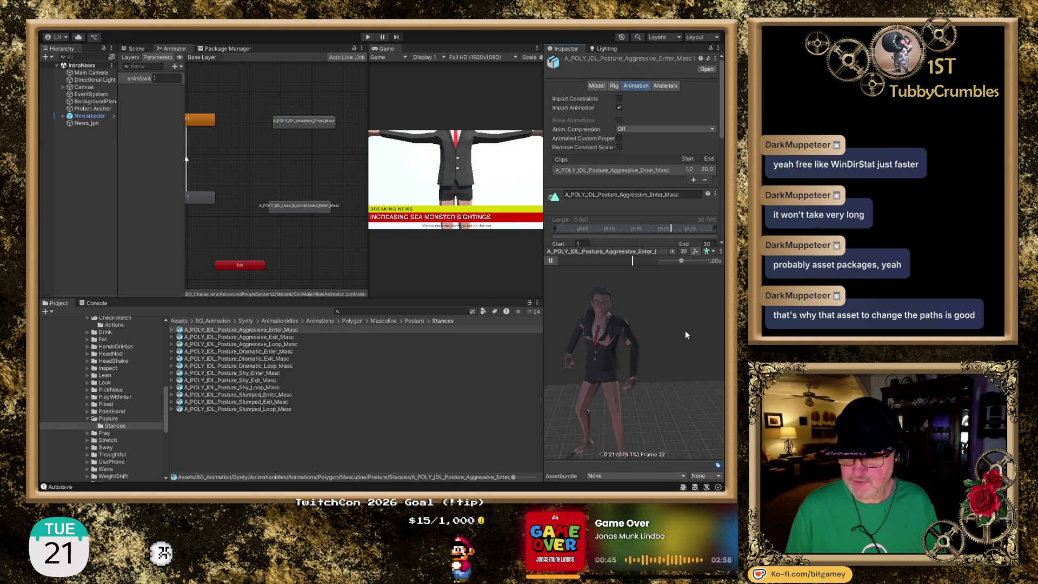
click(550, 261)
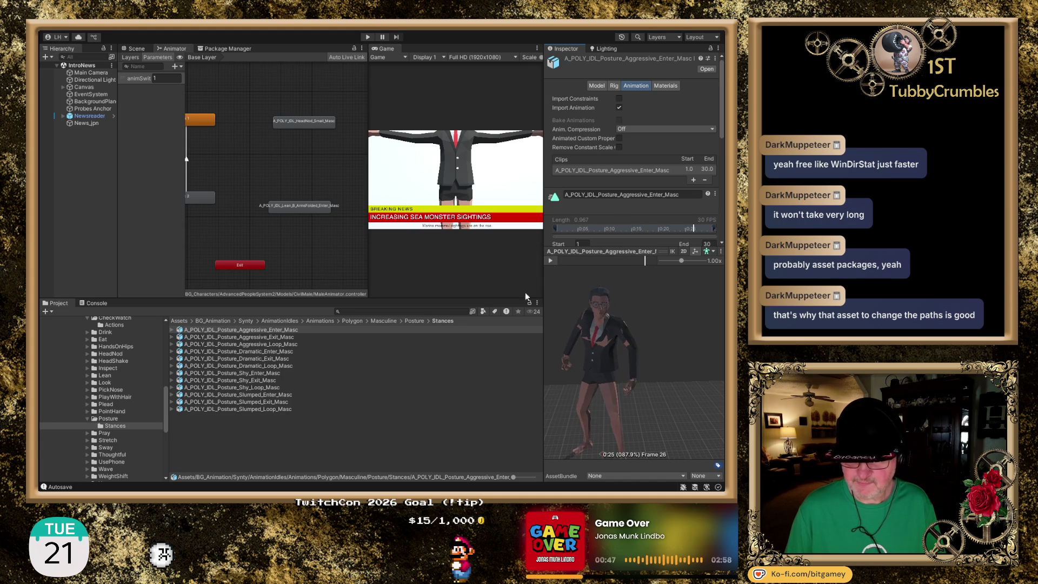
click(292, 351)
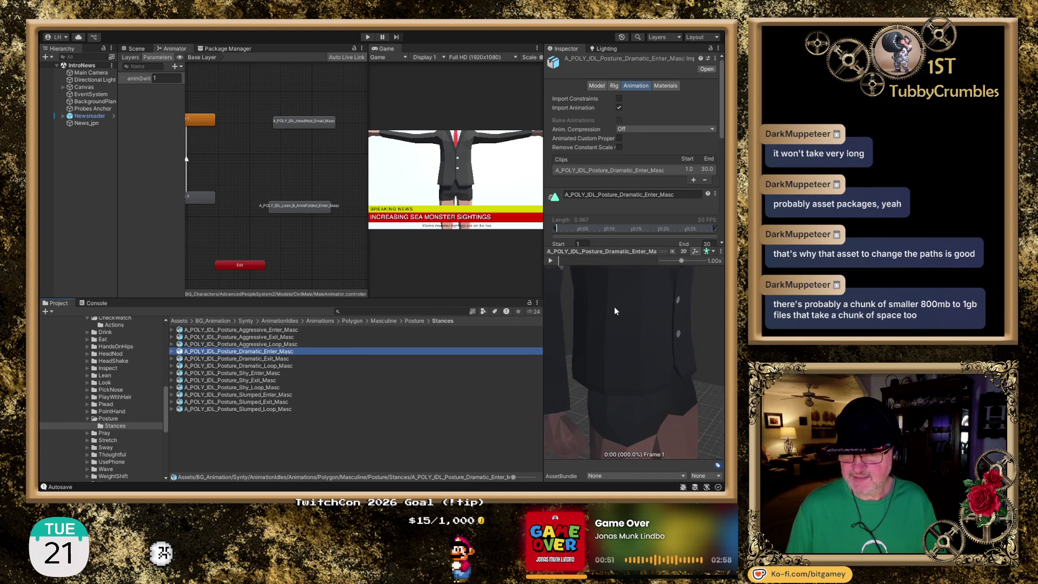
click(551, 263)
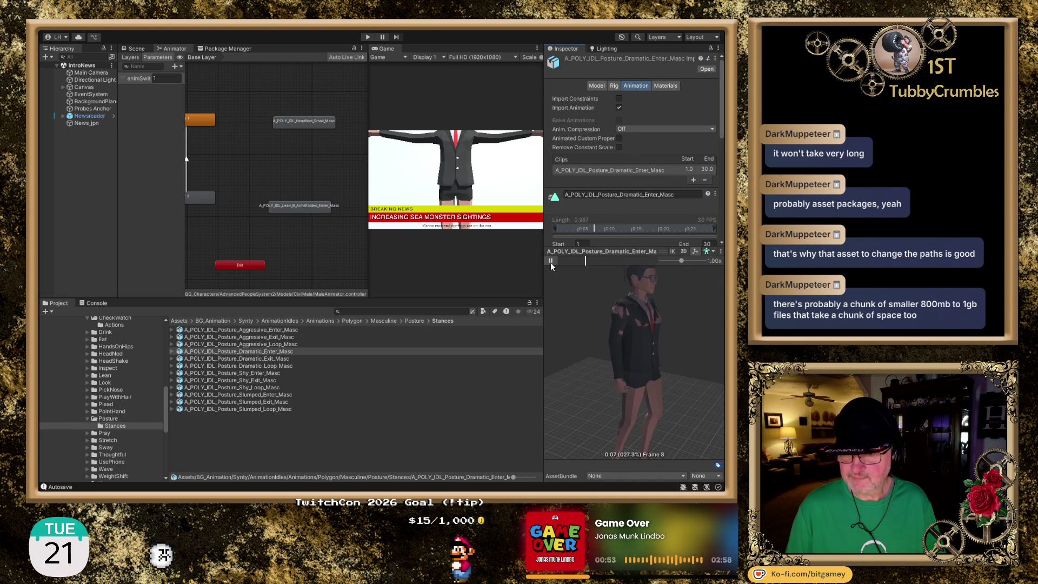
drag(638, 378, 580, 390)
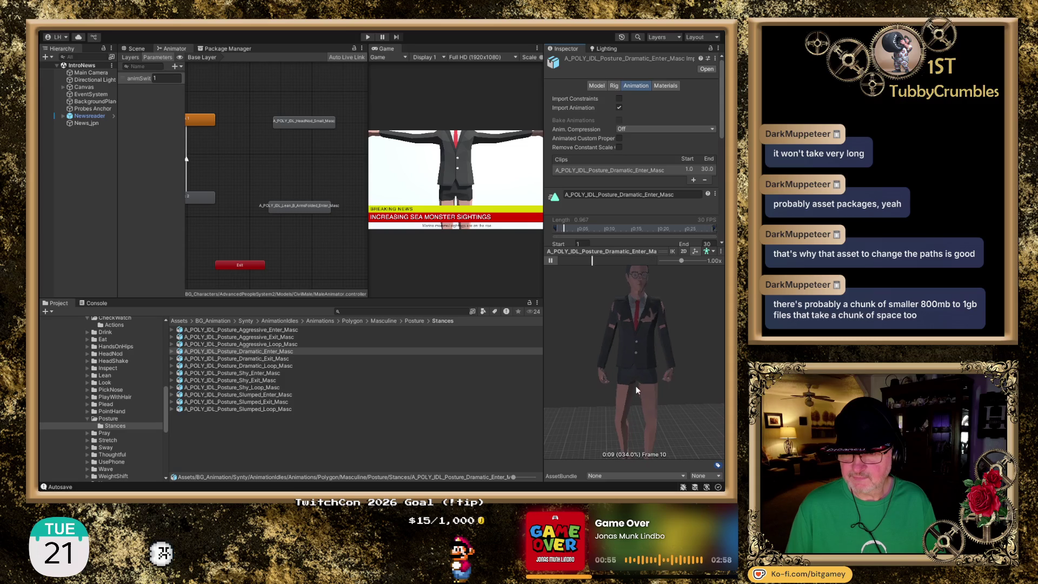
- Preview the Posture Shy_Enter and Slumped_Enter clips
click(281, 373)
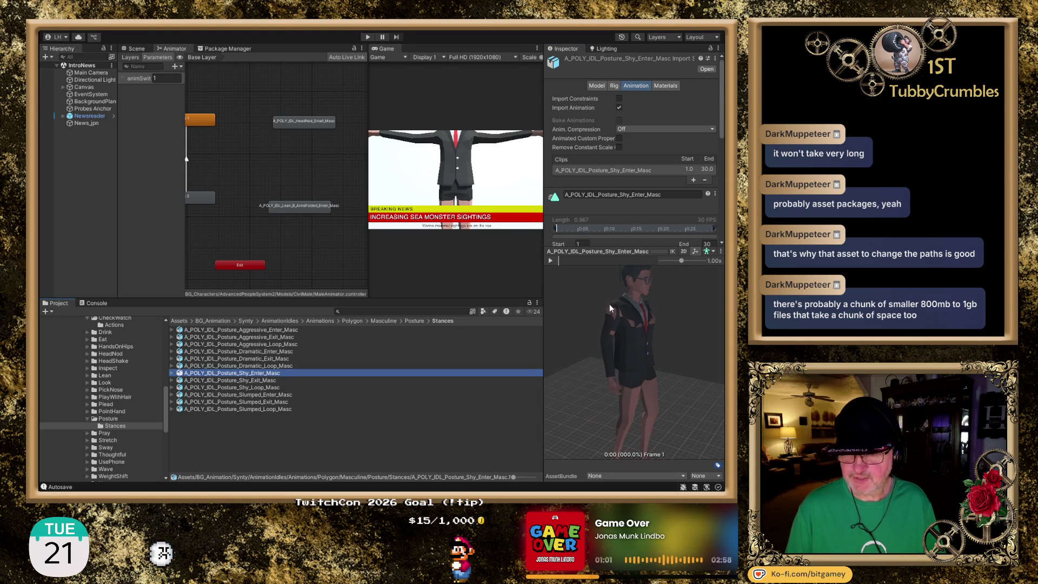
click(550, 261)
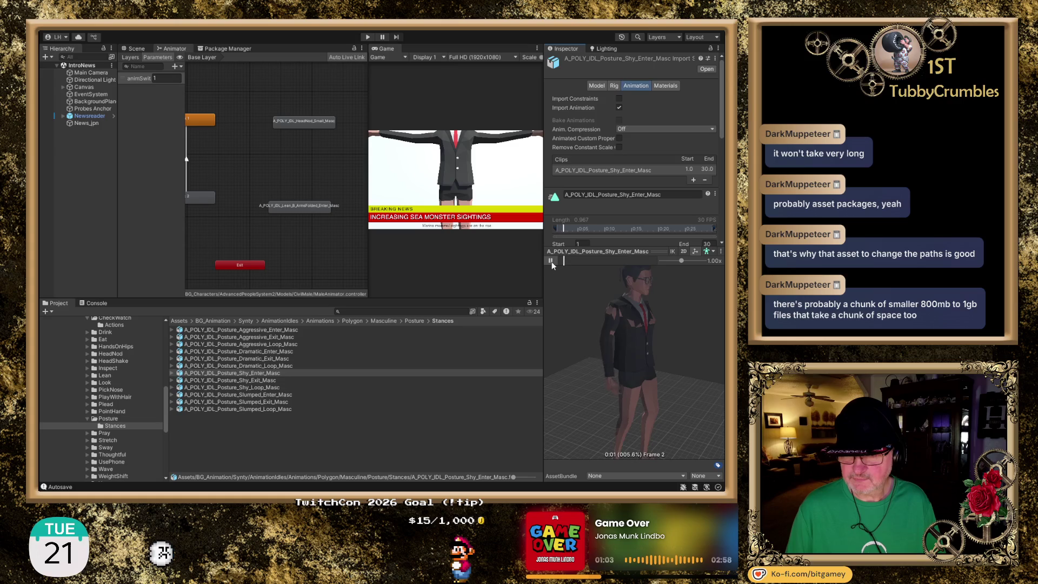
drag(573, 359, 604, 361)
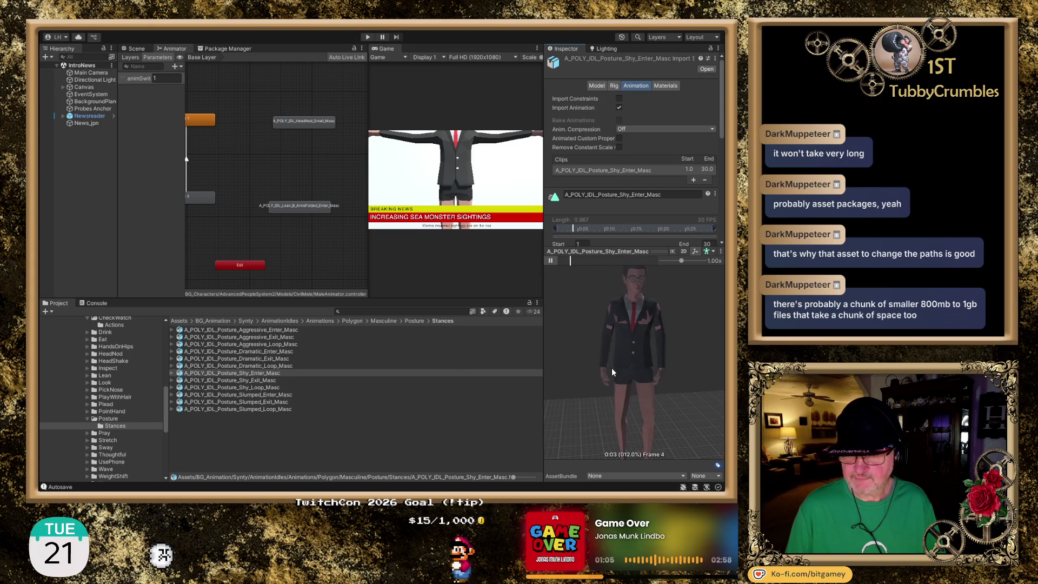
click(269, 401)
click(280, 396)
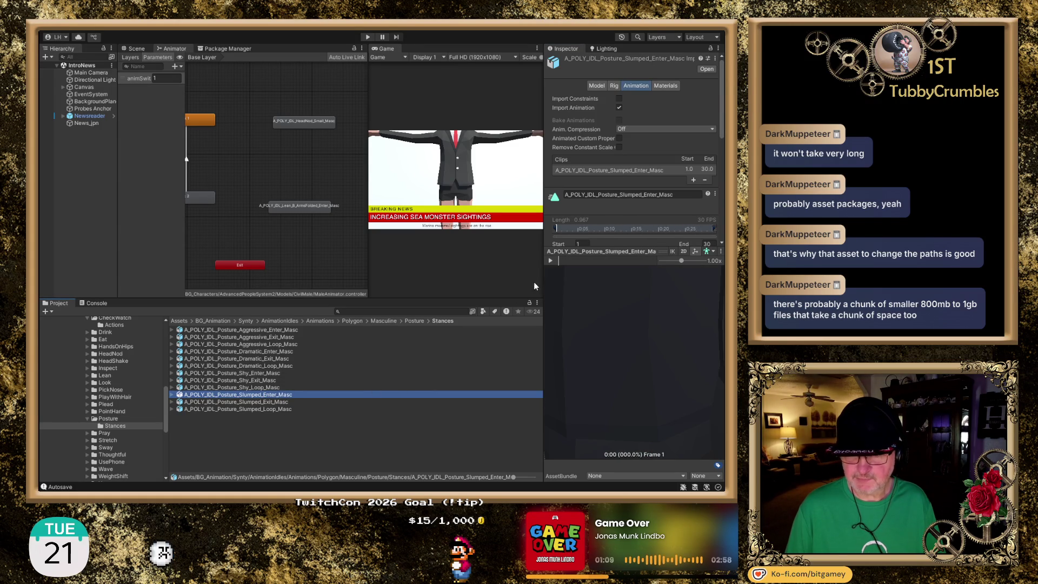
mouse_move(614, 342)
mouse_down()
mouse_move(624, 358)
mouse_move(614, 384)
mouse_up()
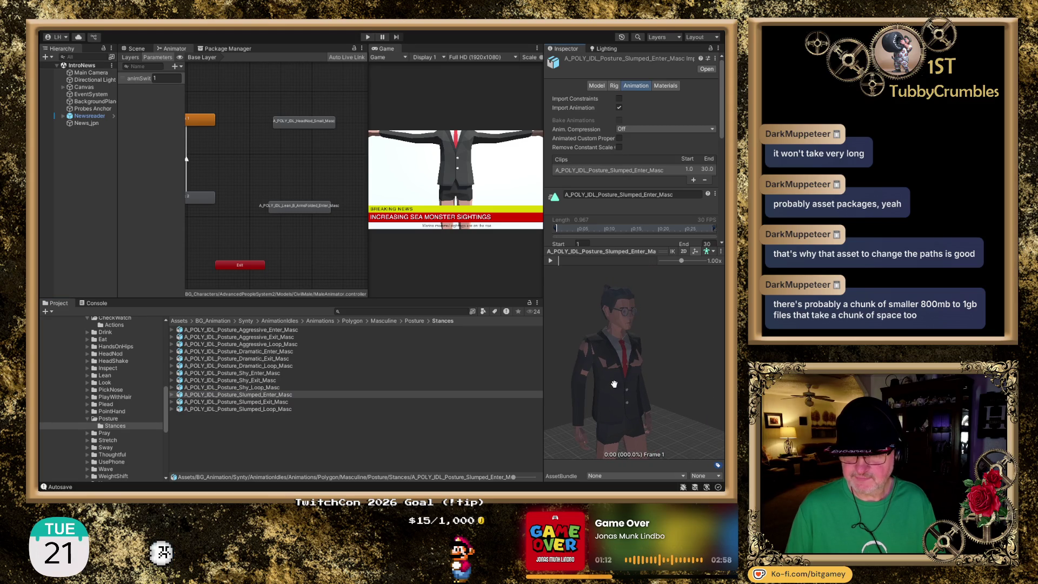
click(551, 262)
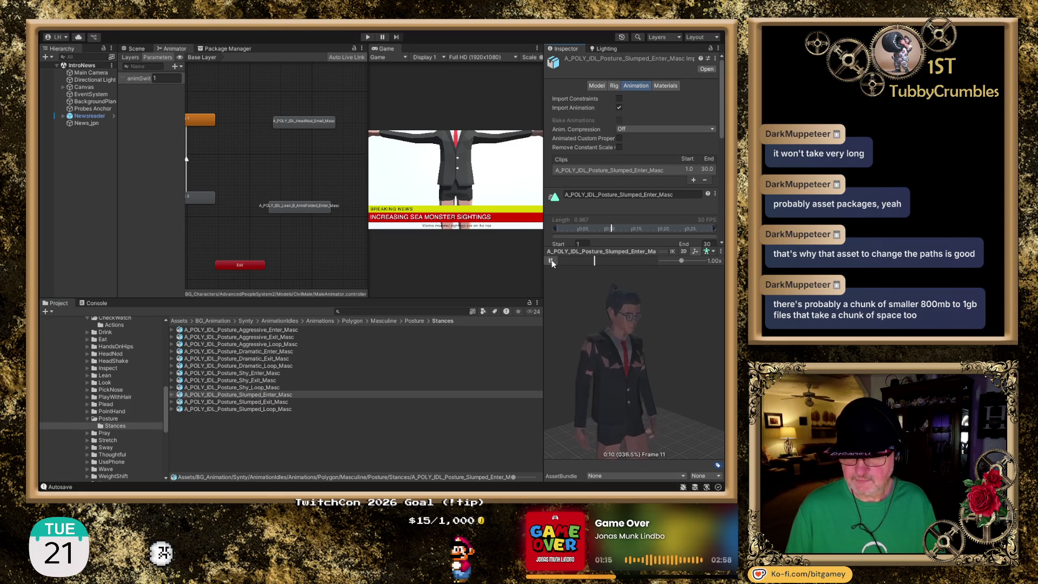
click(552, 262)
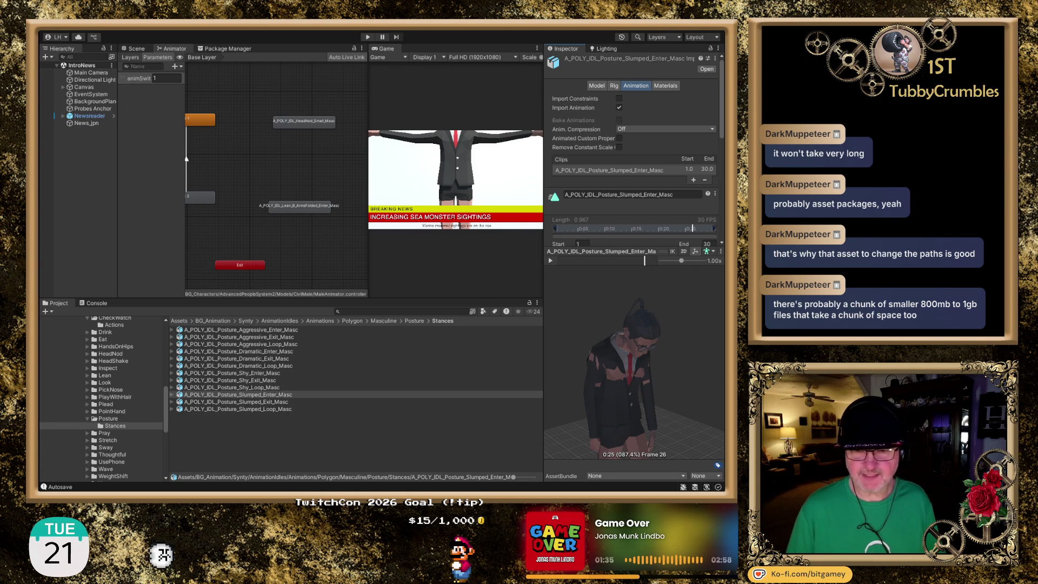
- Cancel the Slumped_Enter rename, then open Pray/Actions and preview Pray_CrossChest_Masc
click(262, 394)
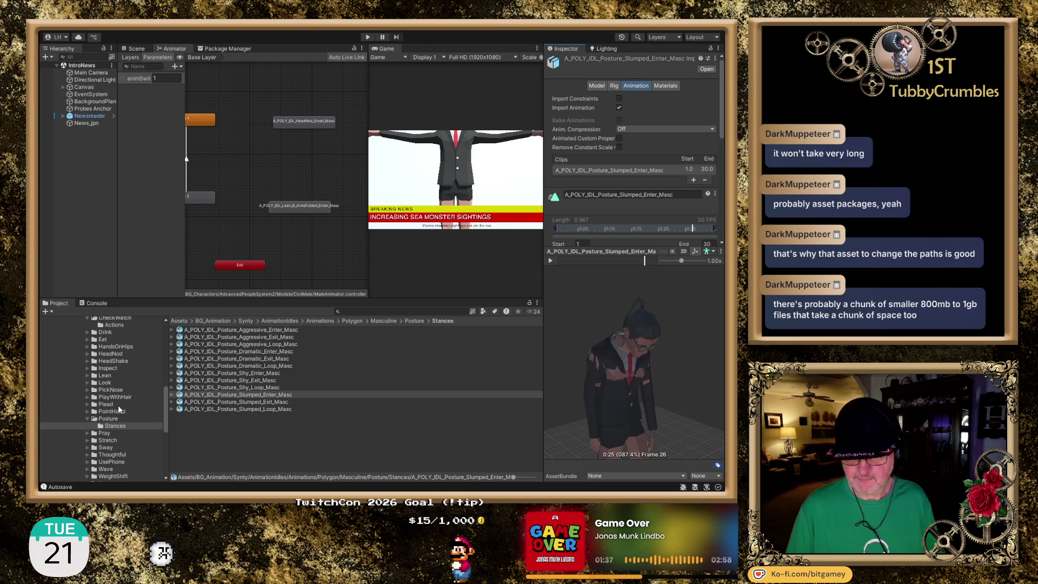
scroll(118, 404, down, 3)
key(Escape)
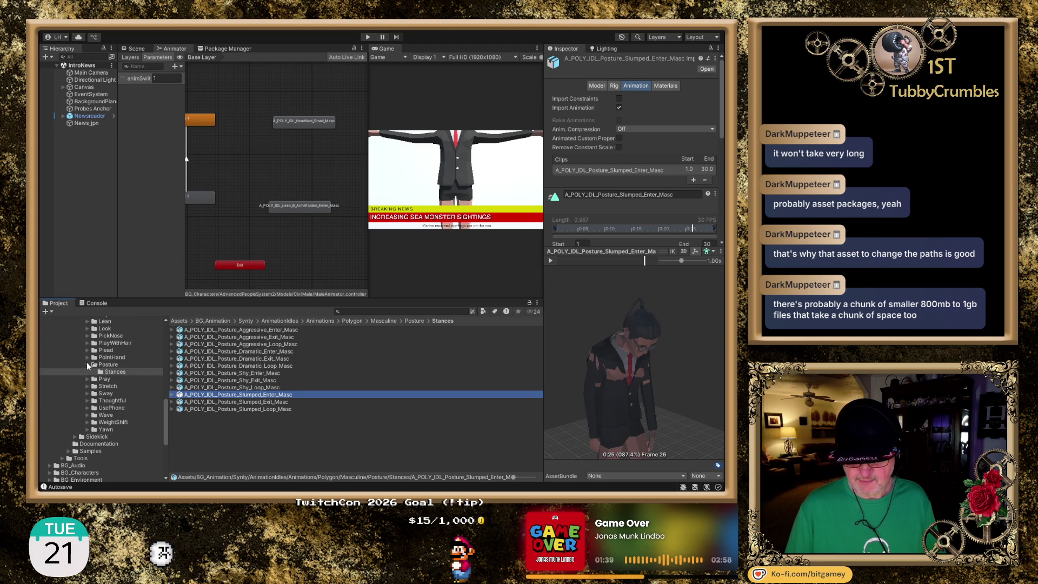
click(87, 365)
click(99, 372)
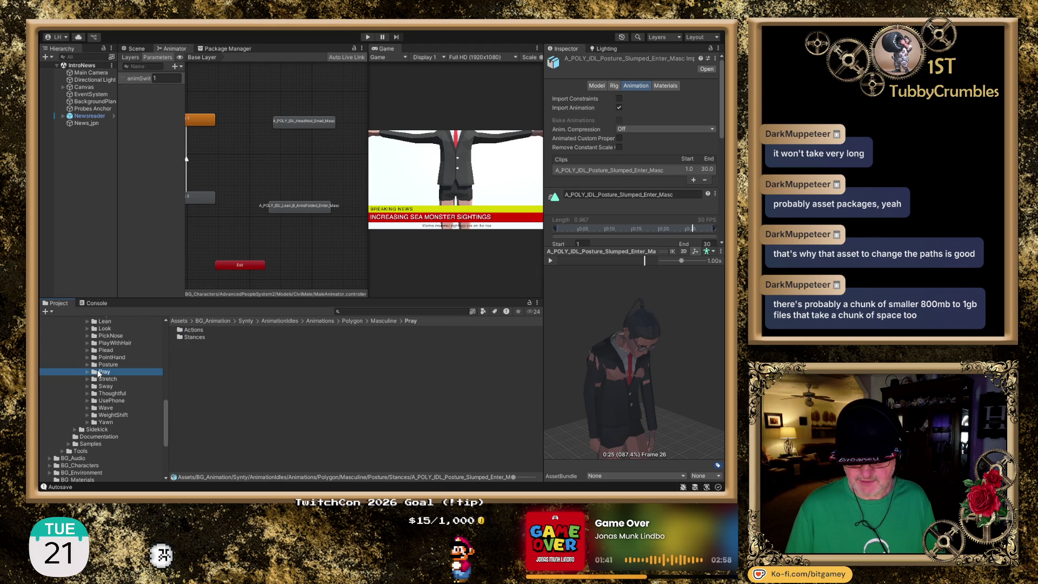
click(192, 331)
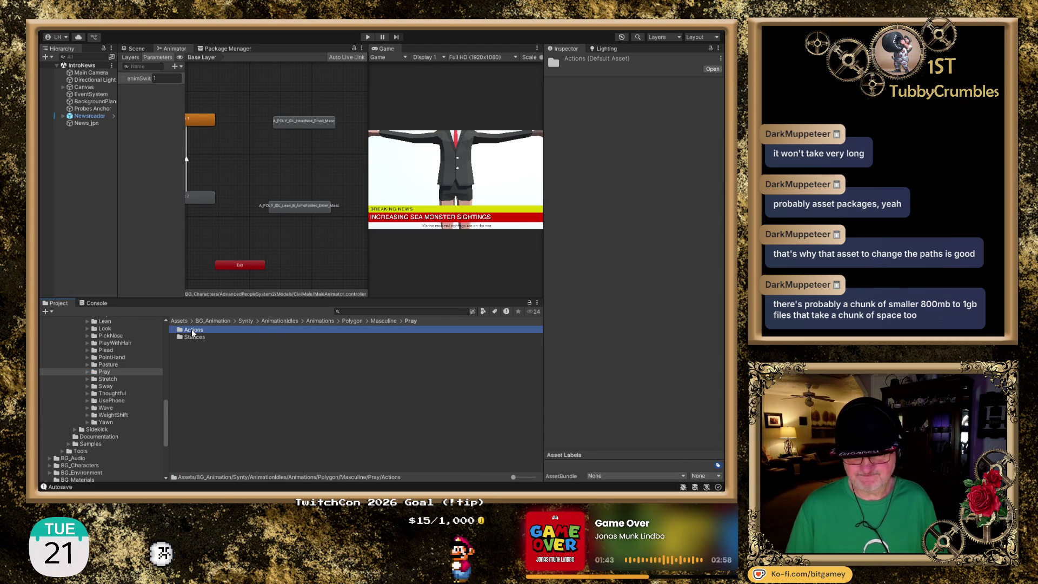
double_click(193, 331)
click(196, 331)
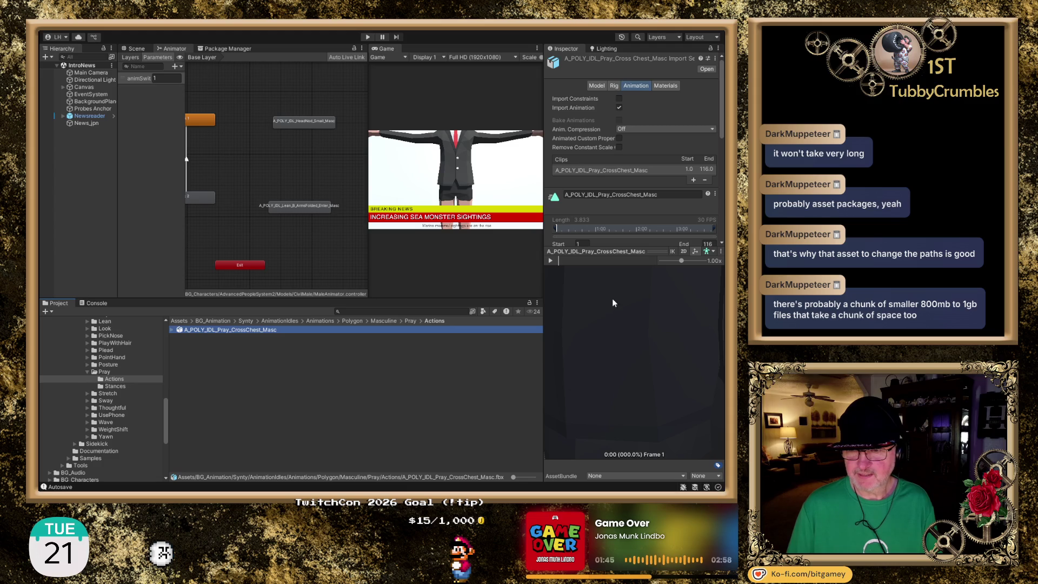
scroll(613, 303, down, 5)
drag(657, 383, 589, 366)
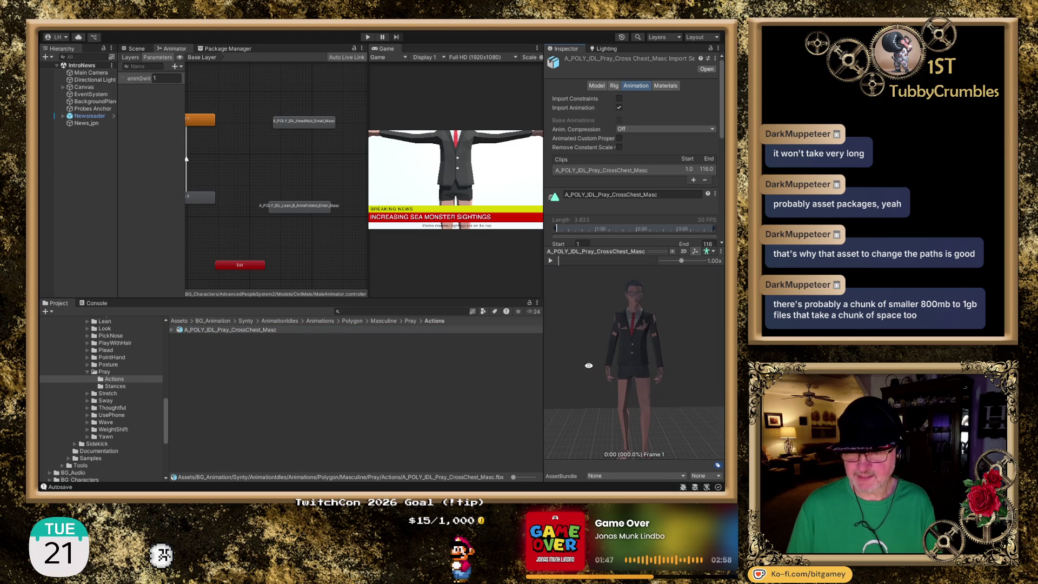
click(551, 260)
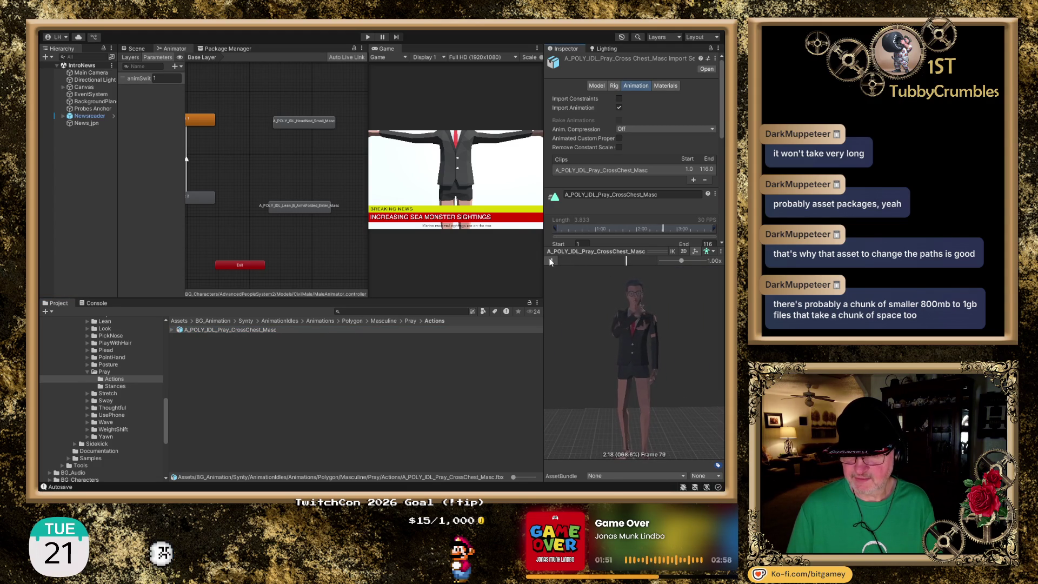
click(550, 262)
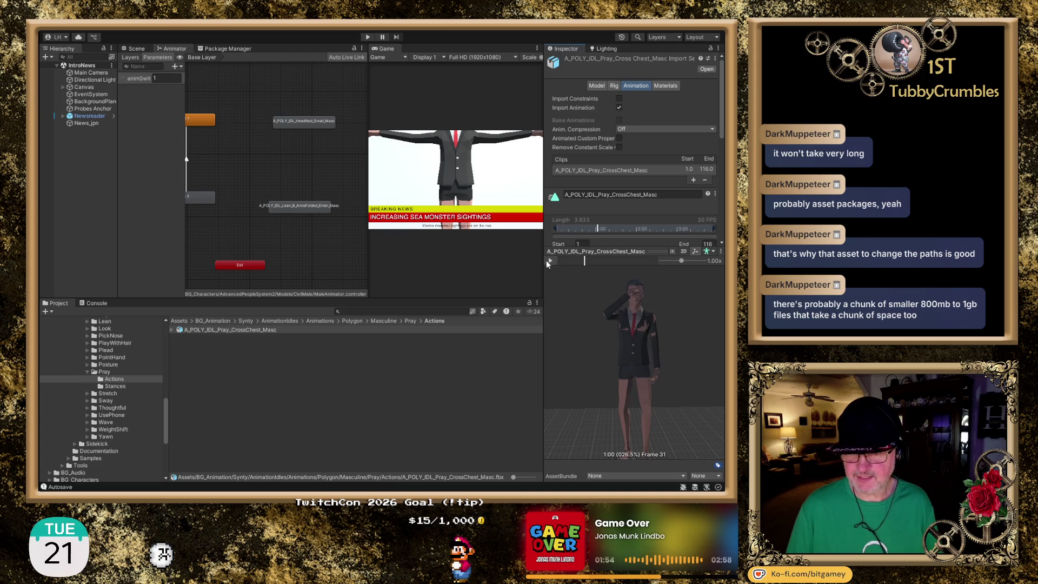
- Collapse Pray and open Stretch/Actions, listing its six clips
click(87, 373)
click(108, 380)
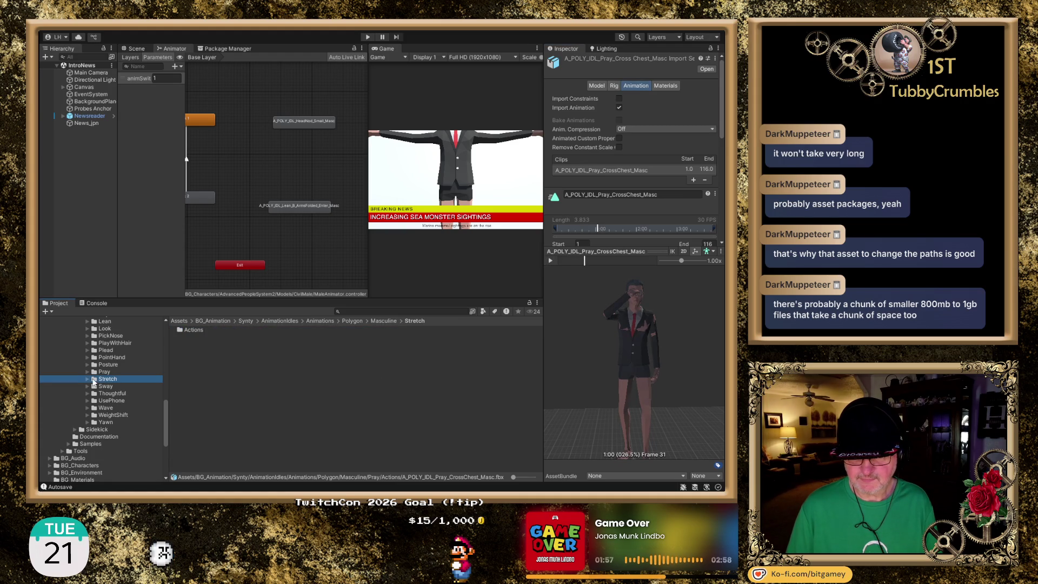
click(88, 379)
click(113, 386)
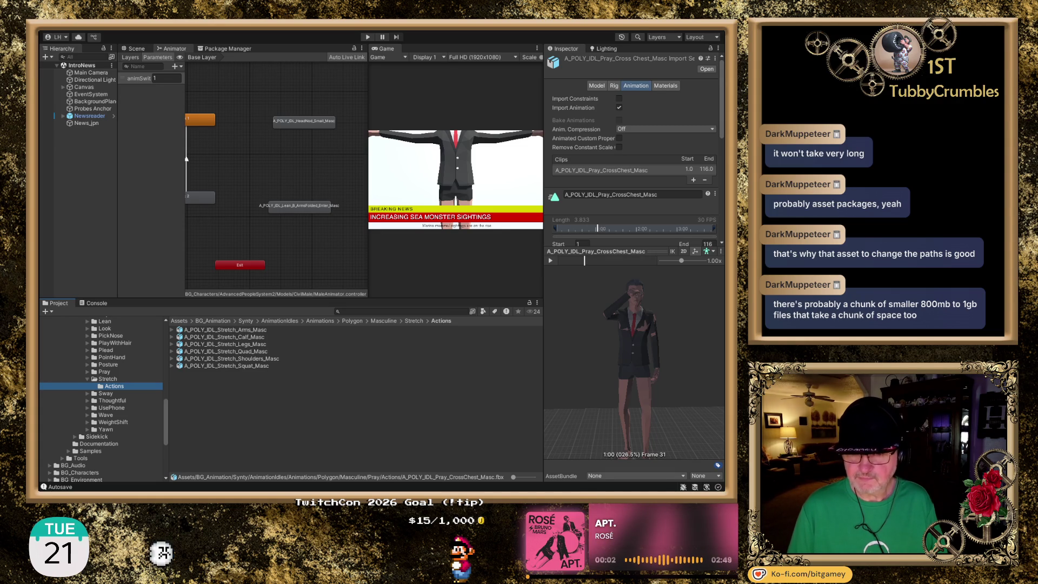
- Preview the Stretch_Arms clip from a front view
click(236, 330)
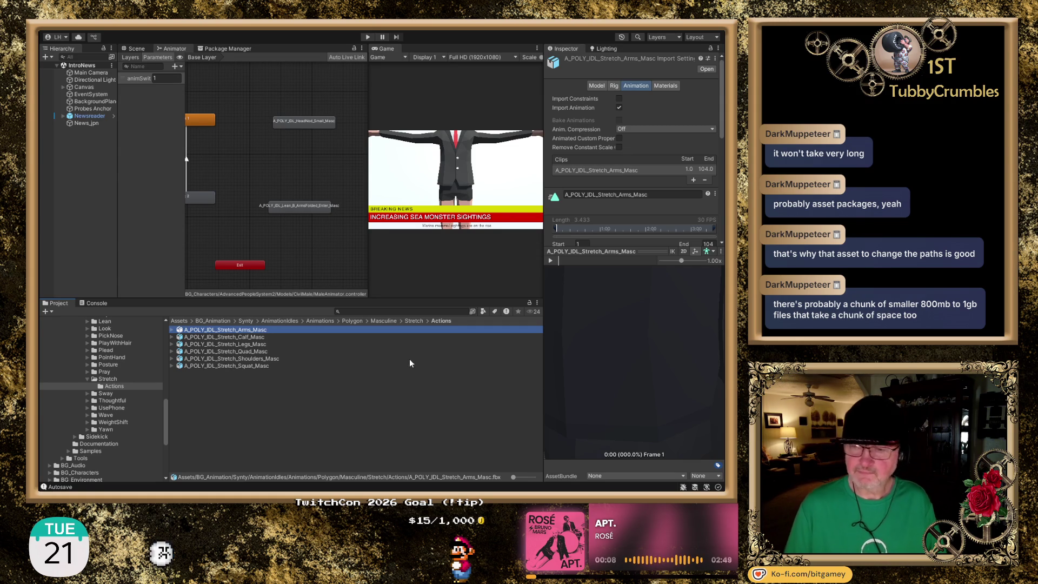
scroll(606, 361, down, 5)
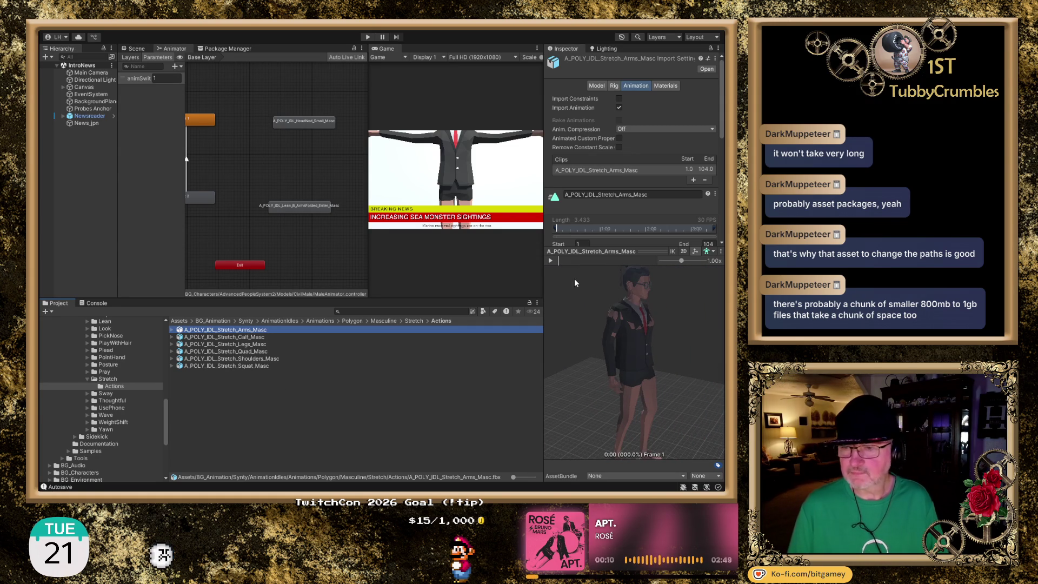
click(550, 261)
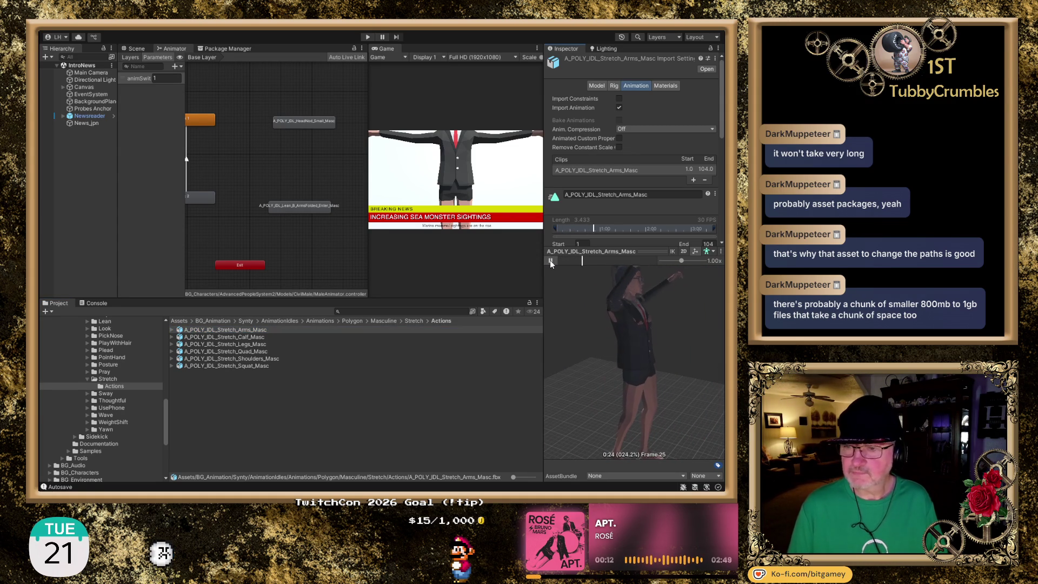
drag(661, 404, 621, 393)
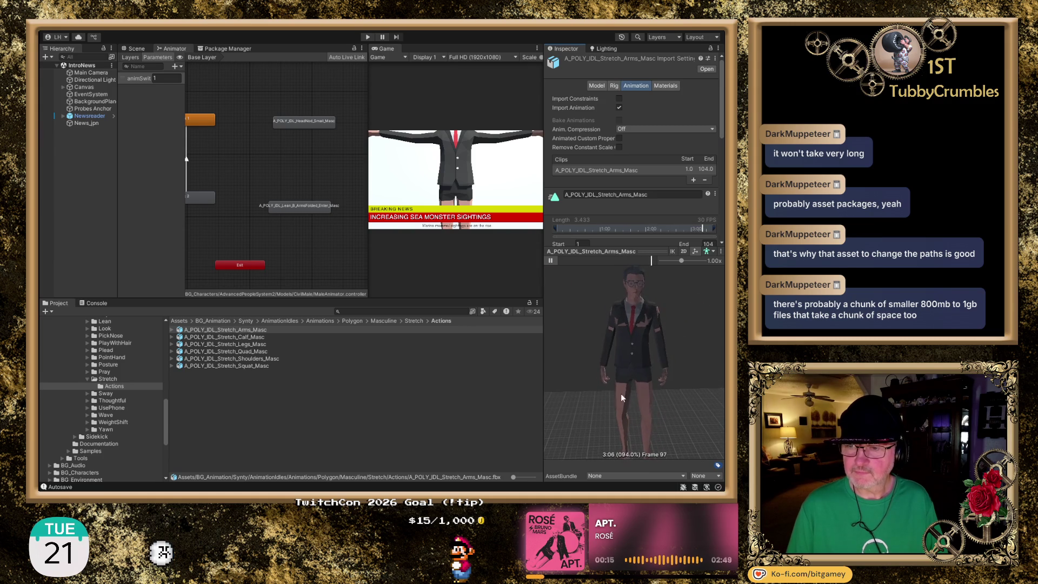
click(552, 261)
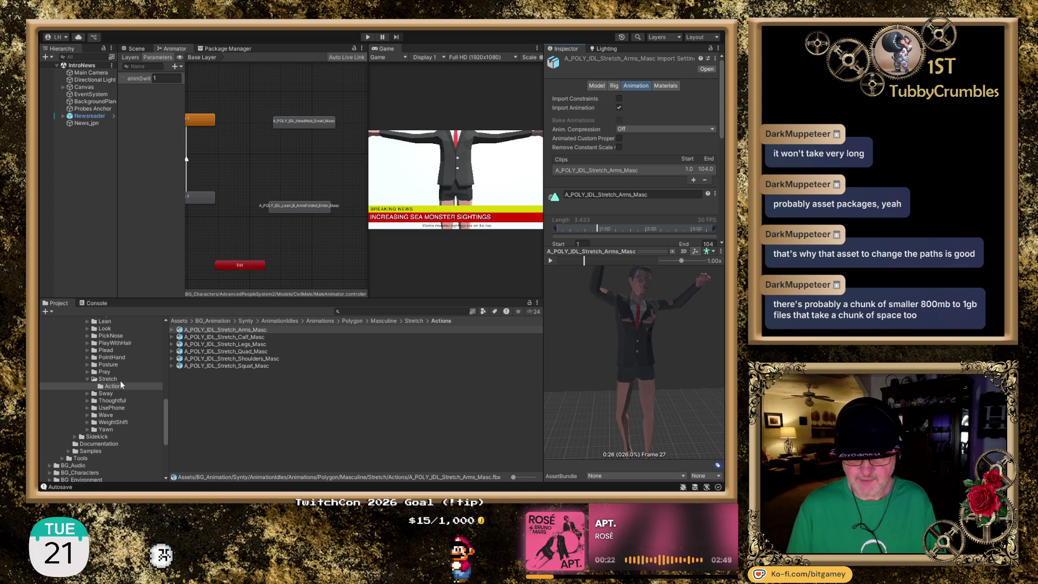
- Check Sway_Drunk_Enter_Masc in Sway/Stances, then open the Thoughtful/Actions folder
click(88, 380)
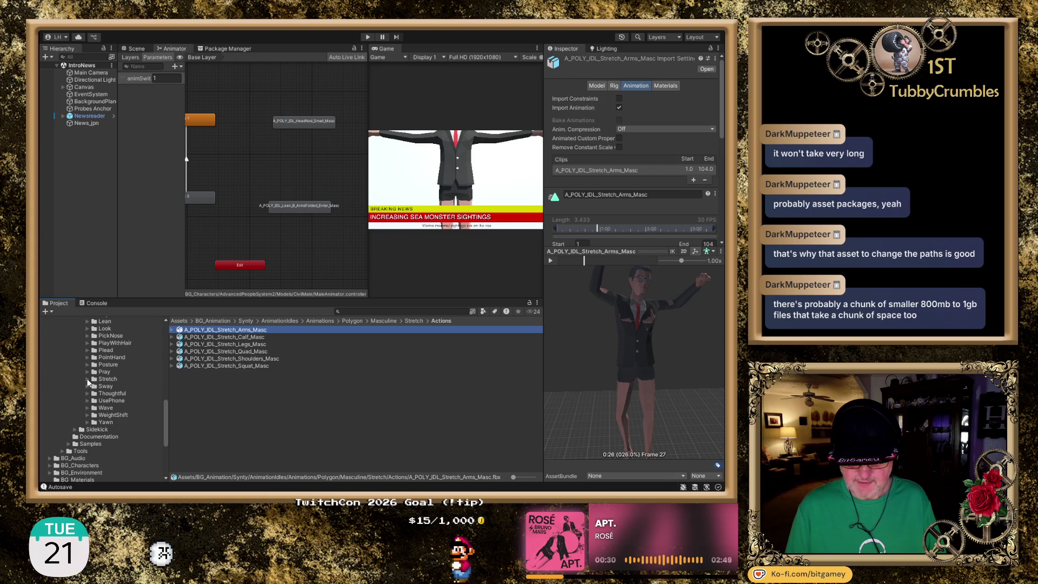
click(88, 386)
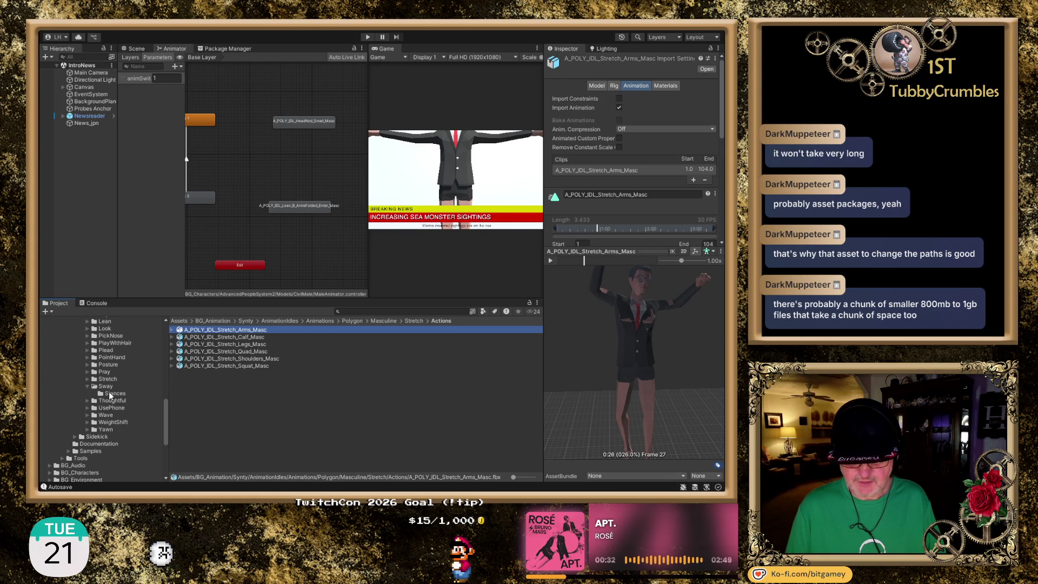
click(111, 393)
click(236, 332)
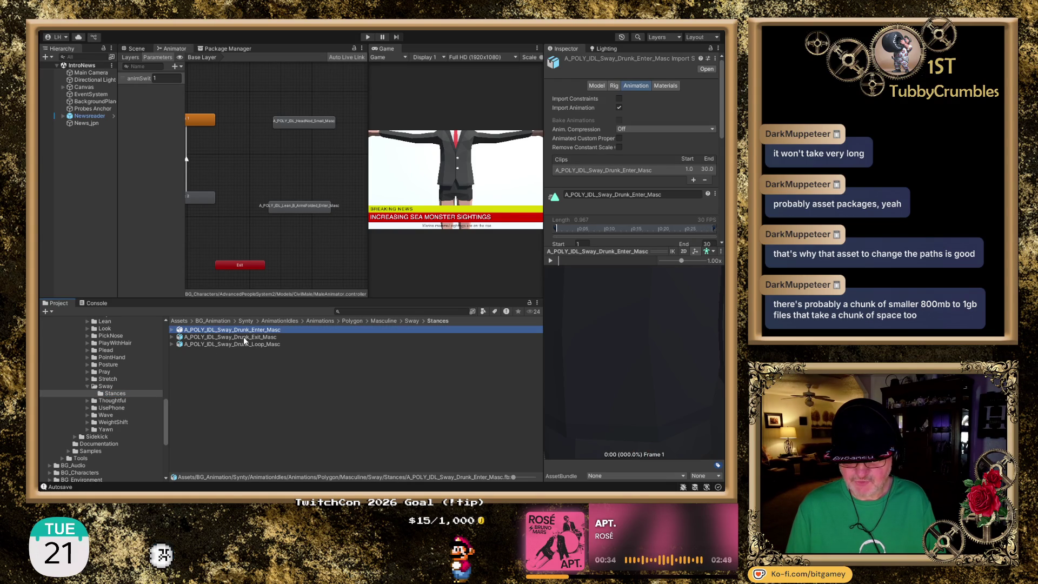
click(86, 385)
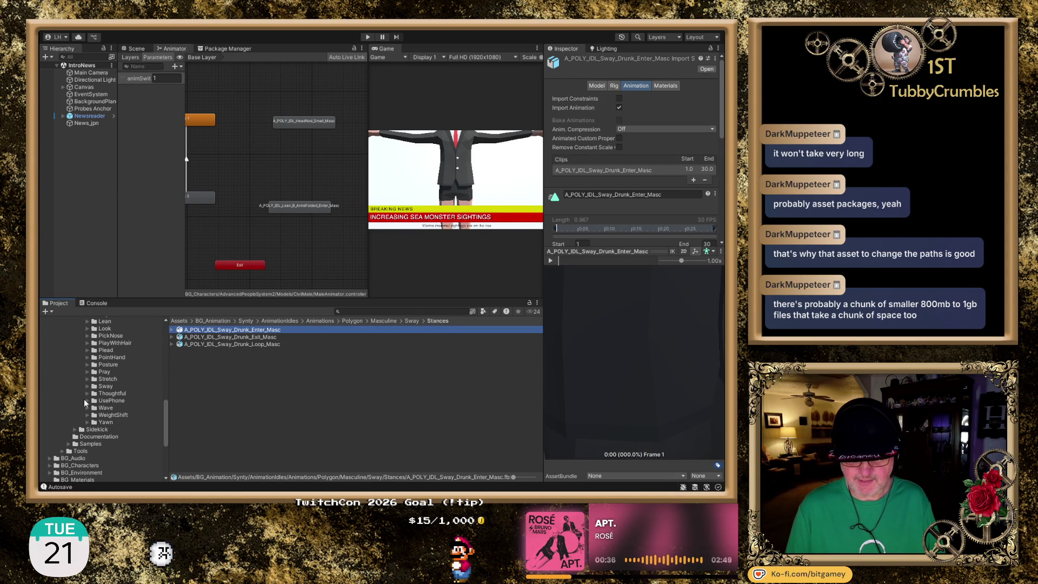
click(87, 395)
click(115, 401)
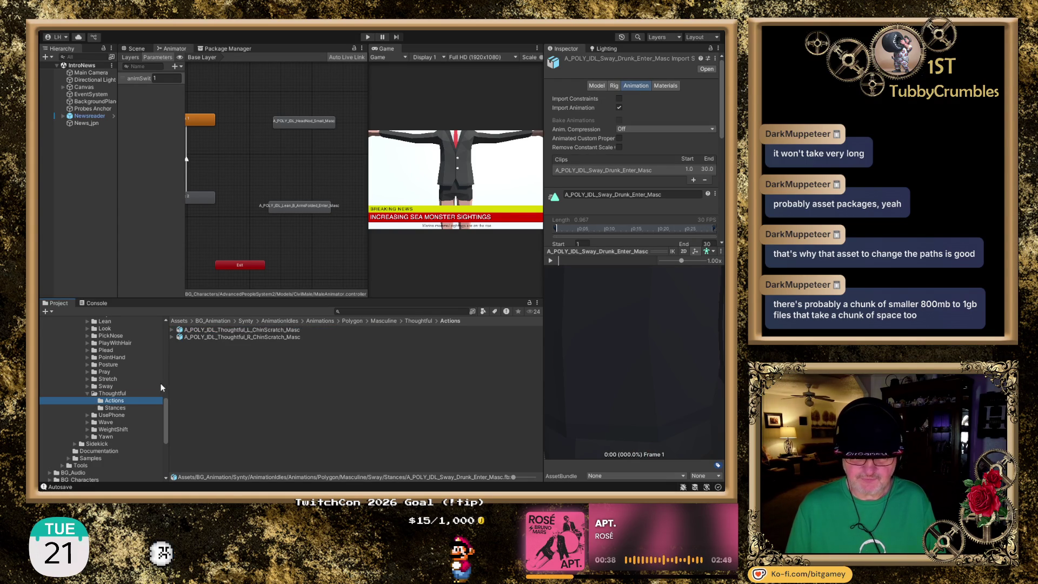
- Play the 170-frame Thoughtful_L_ChinScratch_Masc preview, orbiting to frame the whole character
click(259, 331)
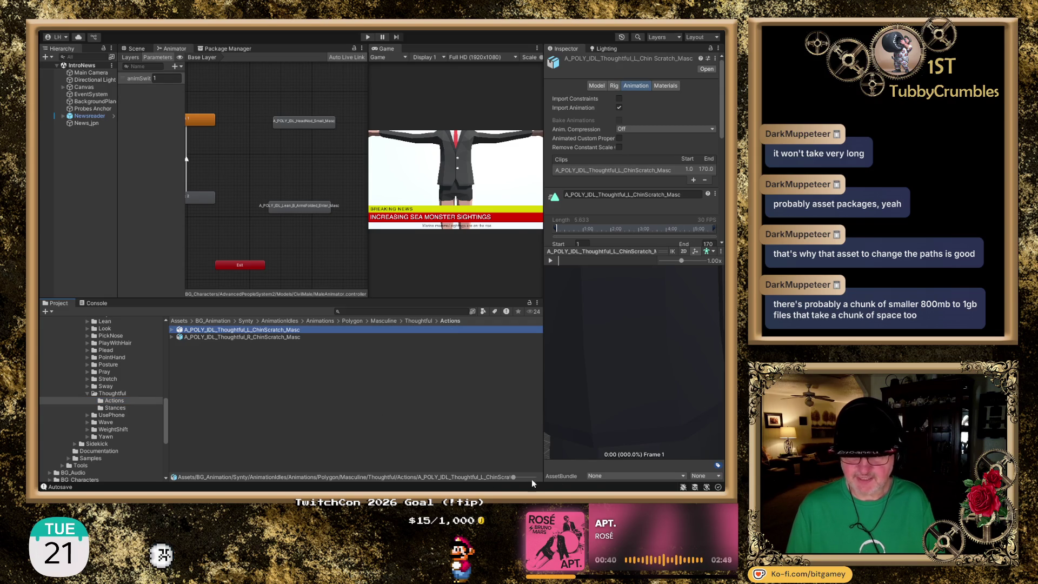
scroll(586, 366, down, 5)
mouse_move(680, 426)
mouse_down()
mouse_move(644, 332)
mouse_move(625, 390)
mouse_move(594, 359)
mouse_up()
click(548, 262)
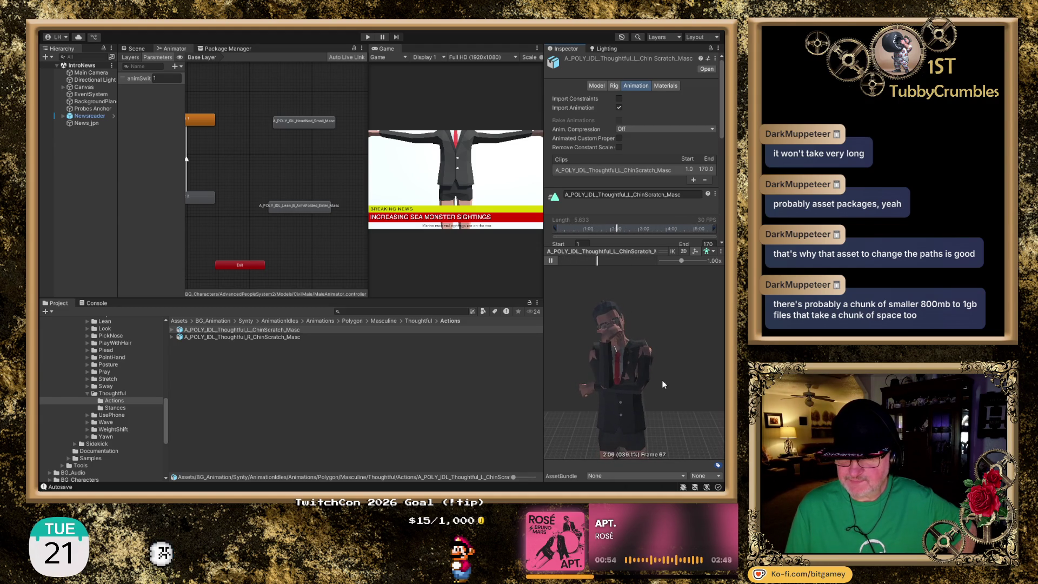
mouse_move(664, 385)
mouse_down()
mouse_move(612, 385)
mouse_move(671, 390)
mouse_up()
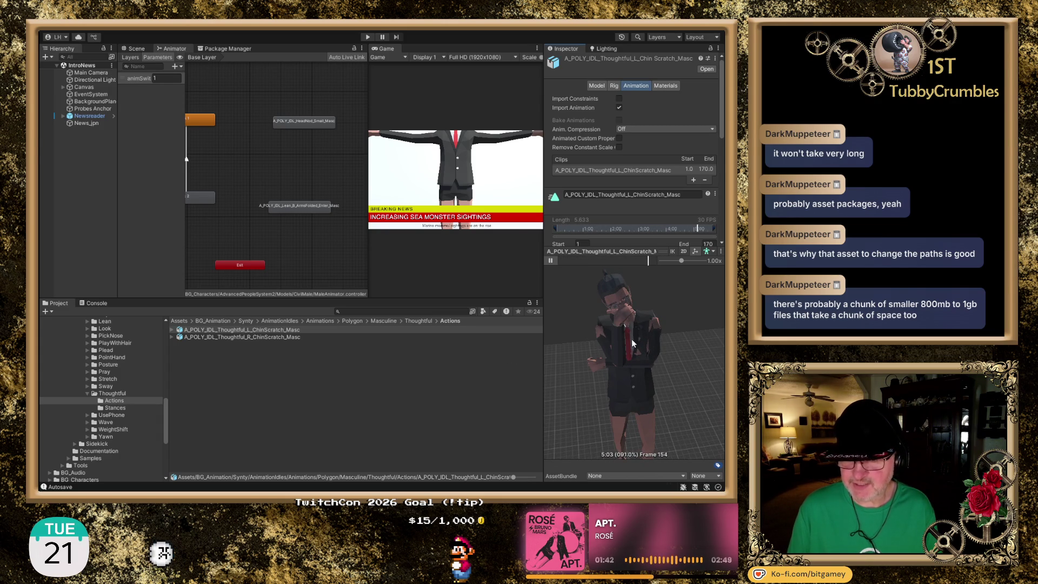
- Play the Thoughtful_R_ChinScratch_Masc preview, panning and orbiting to a front view
click(284, 337)
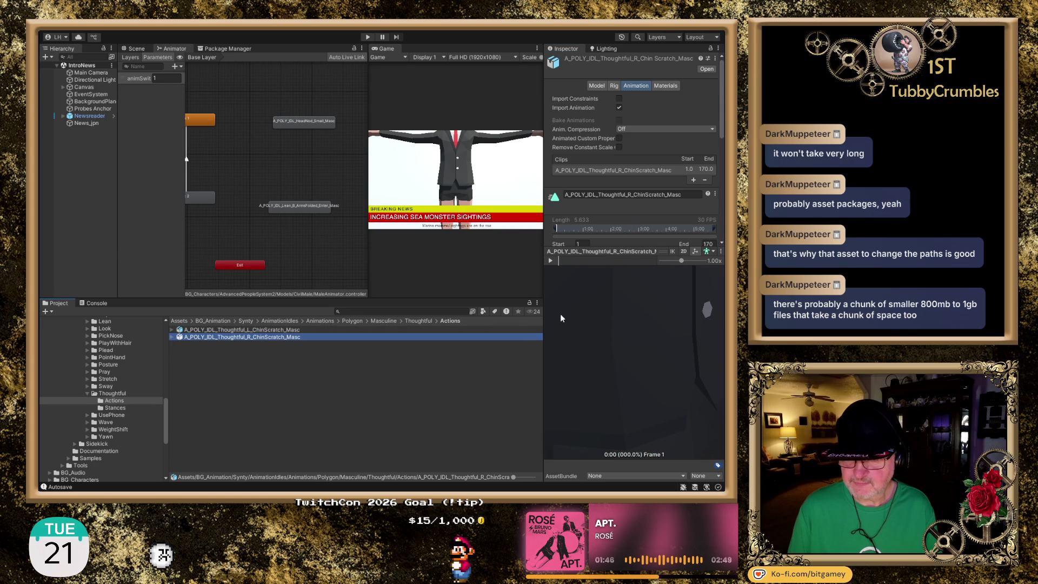
scroll(603, 310, down, 5)
click(606, 318)
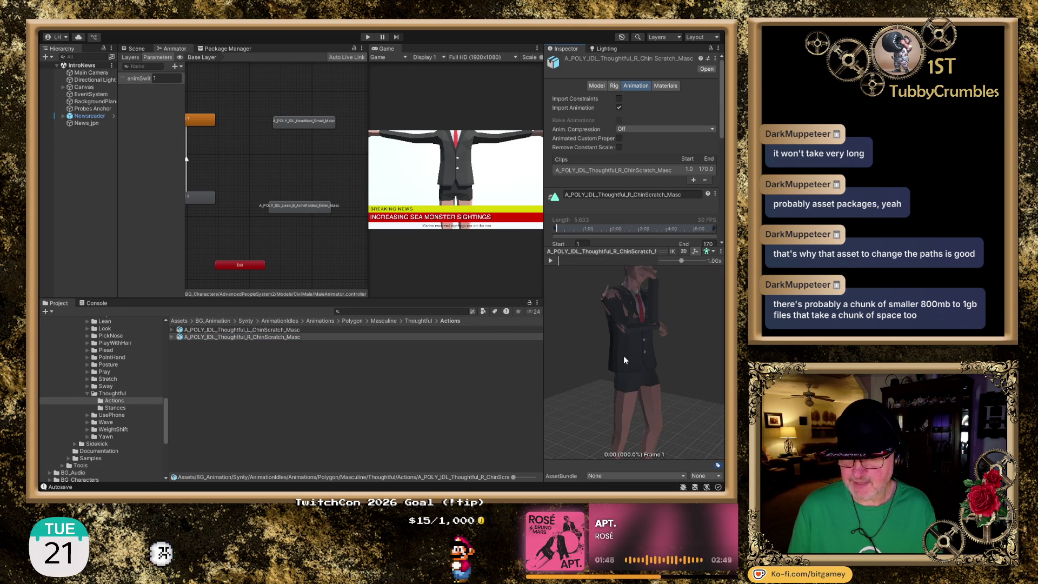
drag(625, 358, 614, 369)
click(551, 260)
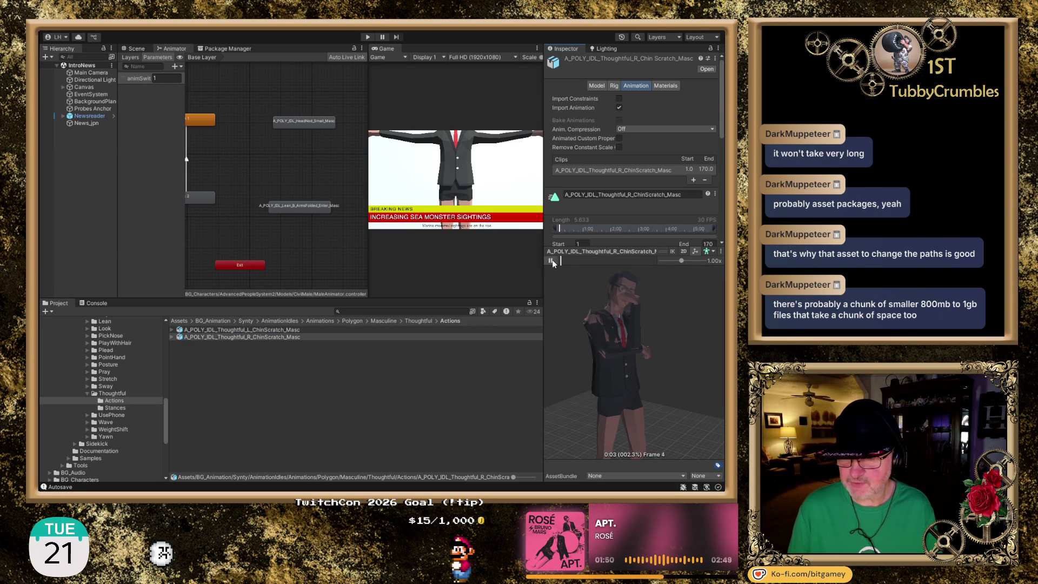
drag(576, 310, 527, 307)
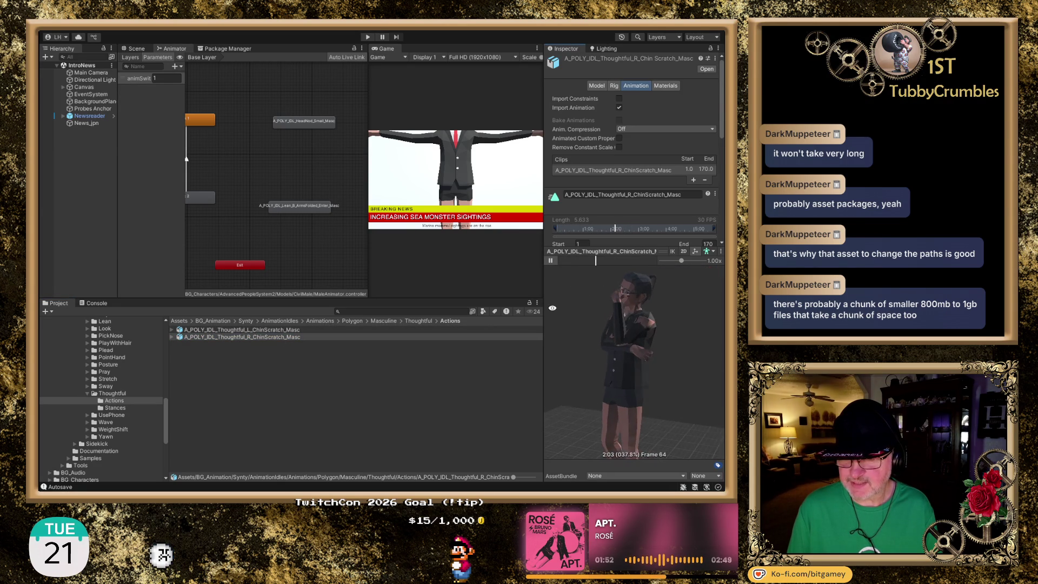
scroll(657, 286, up, 5)
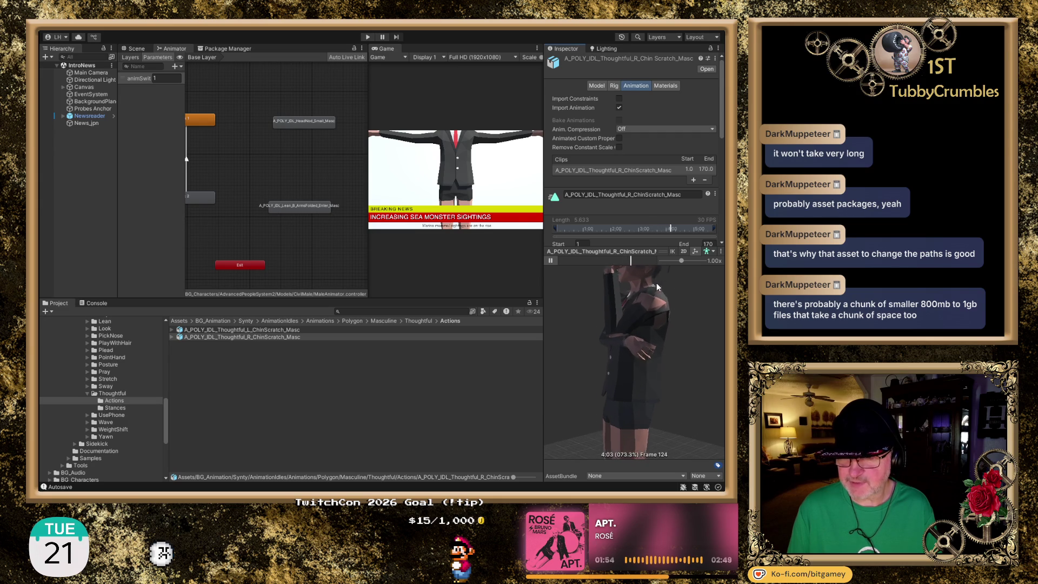
scroll(656, 318, up, 4)
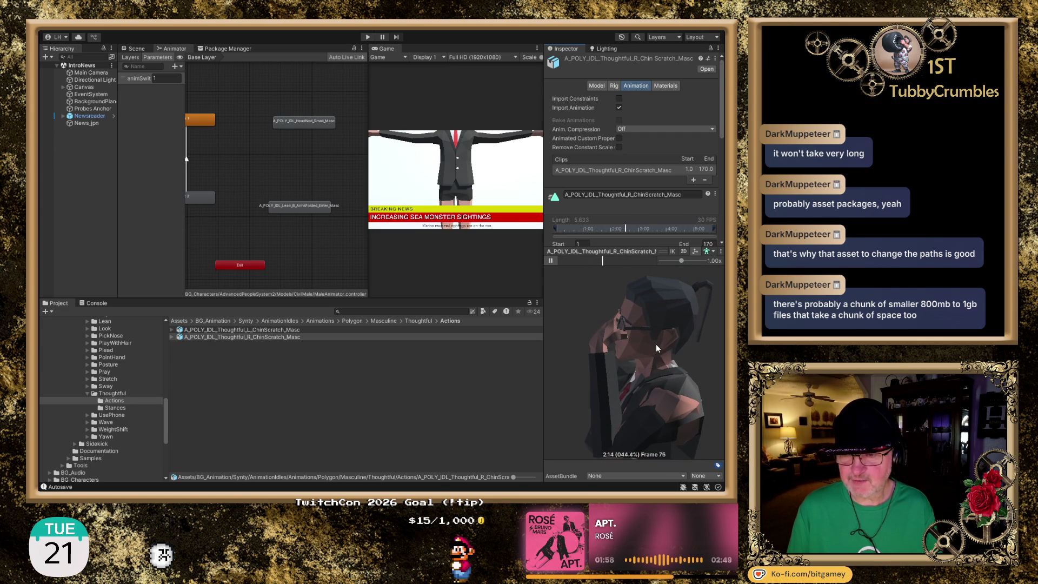
drag(608, 352, 709, 383)
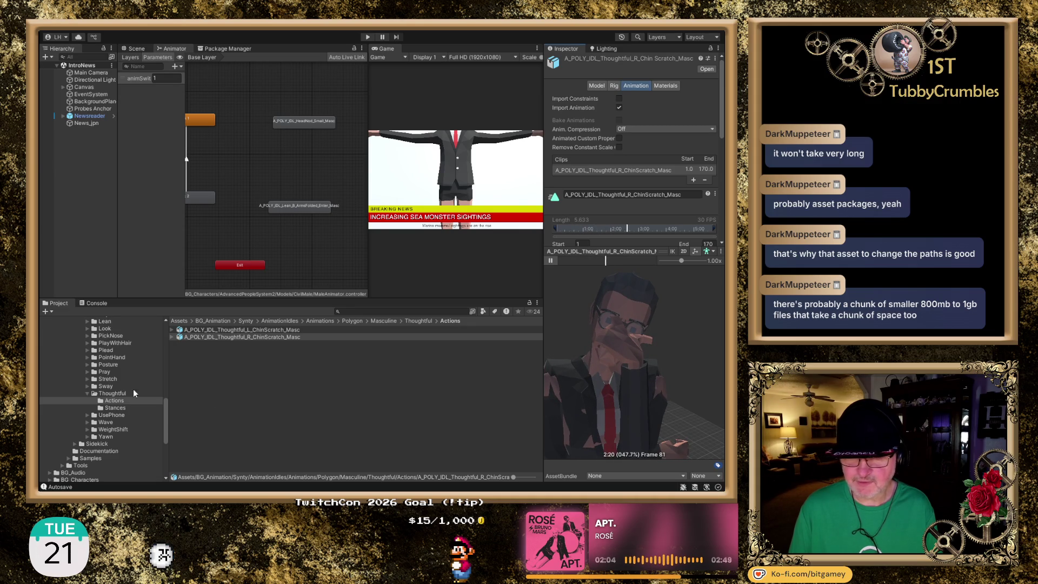
- Collapse Thoughtful and open the Wave folder, showing its Stances
click(88, 393)
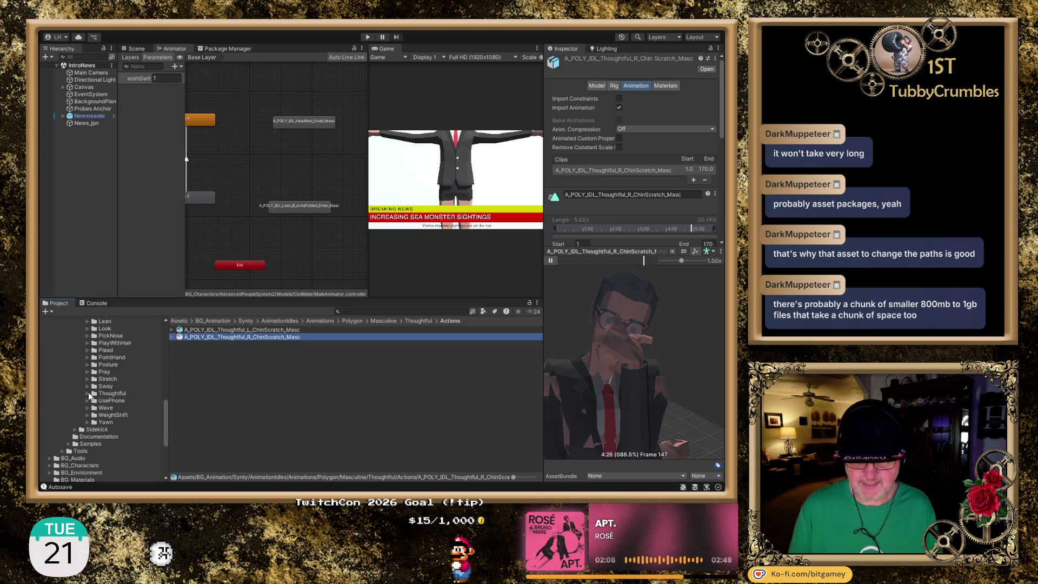
click(111, 401)
click(106, 408)
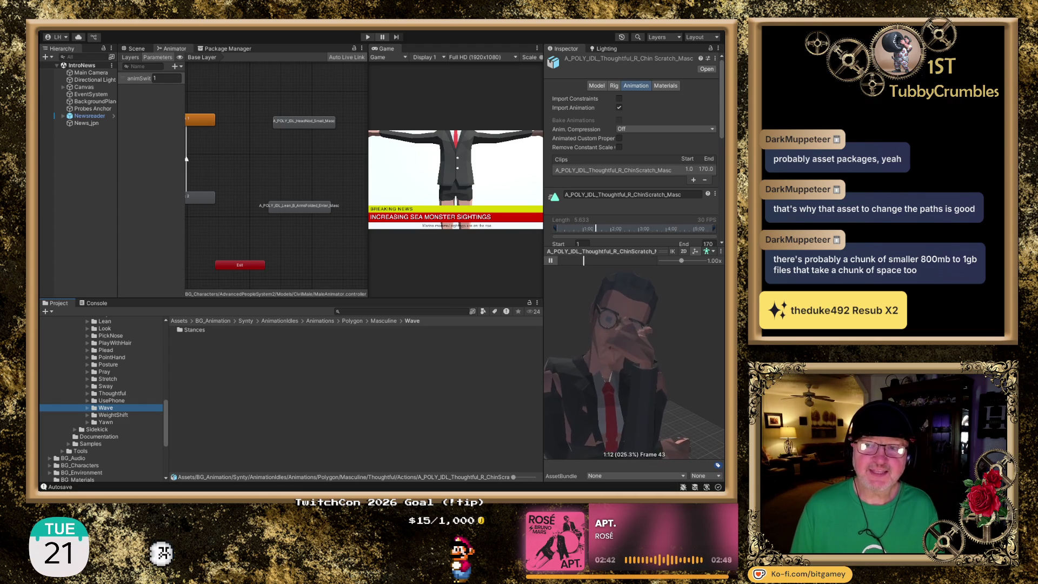
click(331, 57)
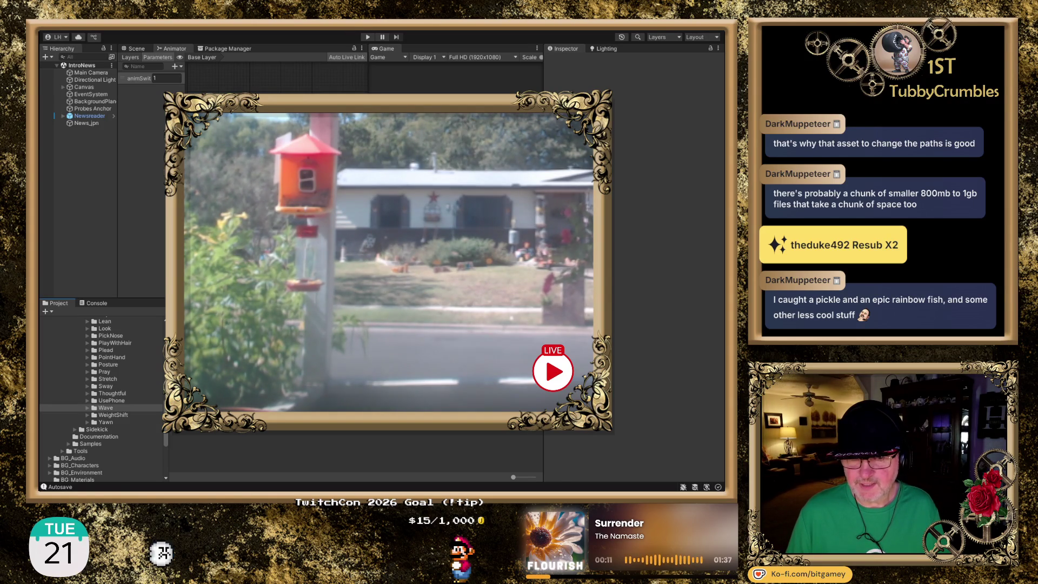
- Inspect Wave_Double_Enter_Masc, then list the WeightShift_L_Masc and WeightShift_R_Masc action clips
click(115, 415)
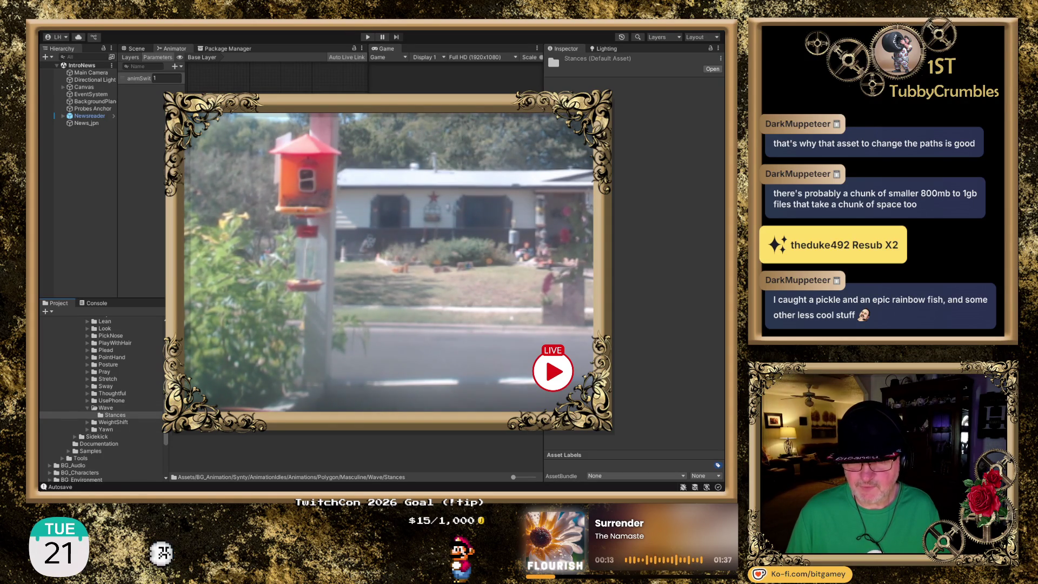
click(187, 327)
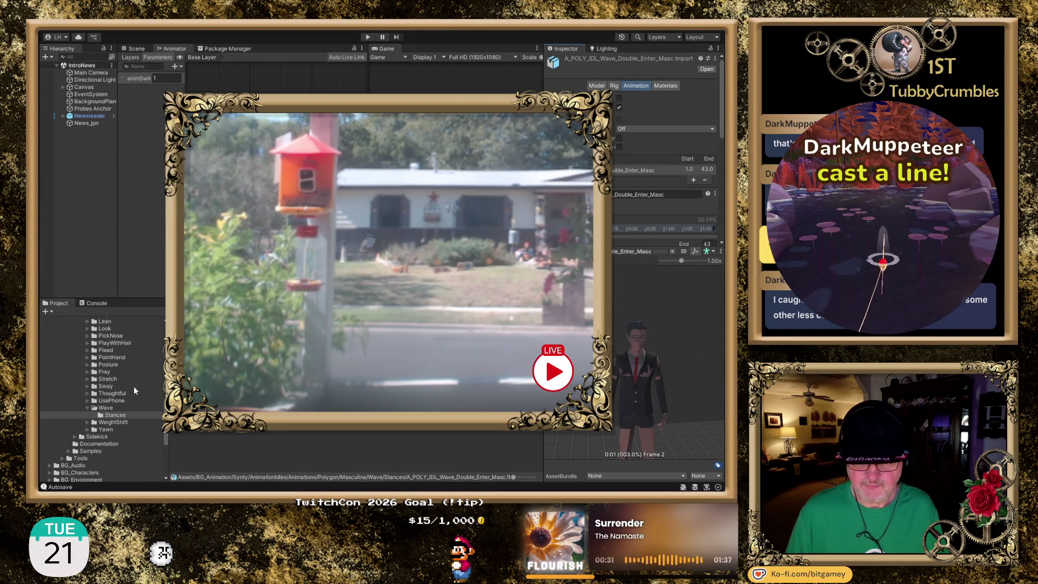
click(87, 407)
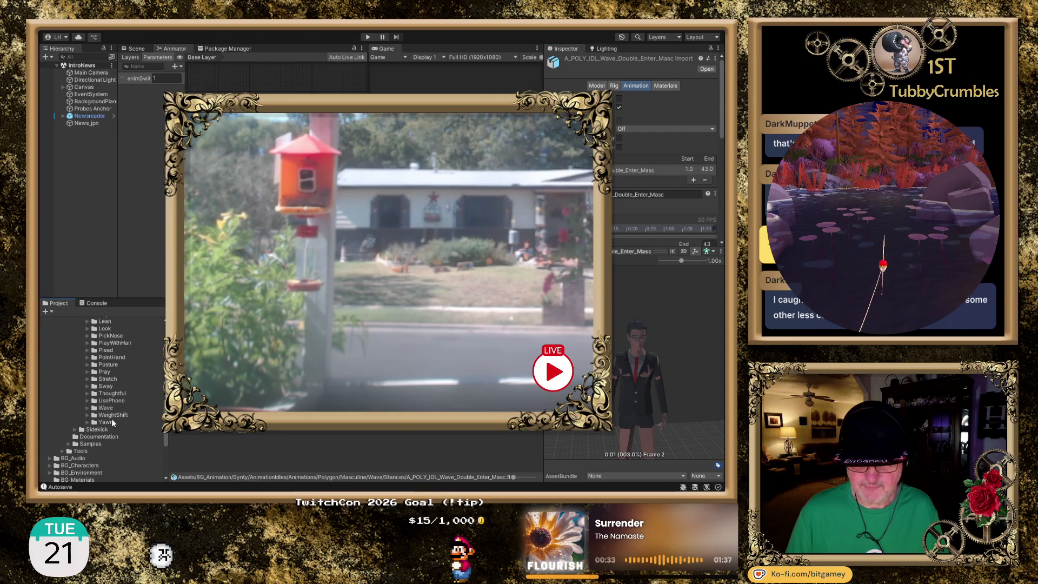
click(115, 416)
click(87, 414)
click(116, 422)
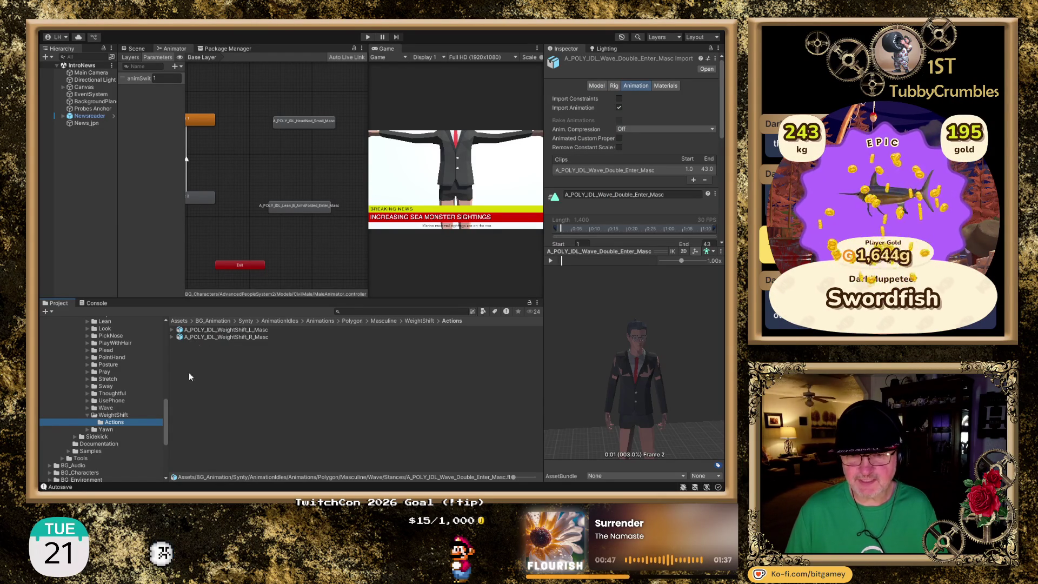
- Play the A_POLY_IDL_WeightShift_L_Masc clip on the character preview and pause it at frame 111
click(249, 329)
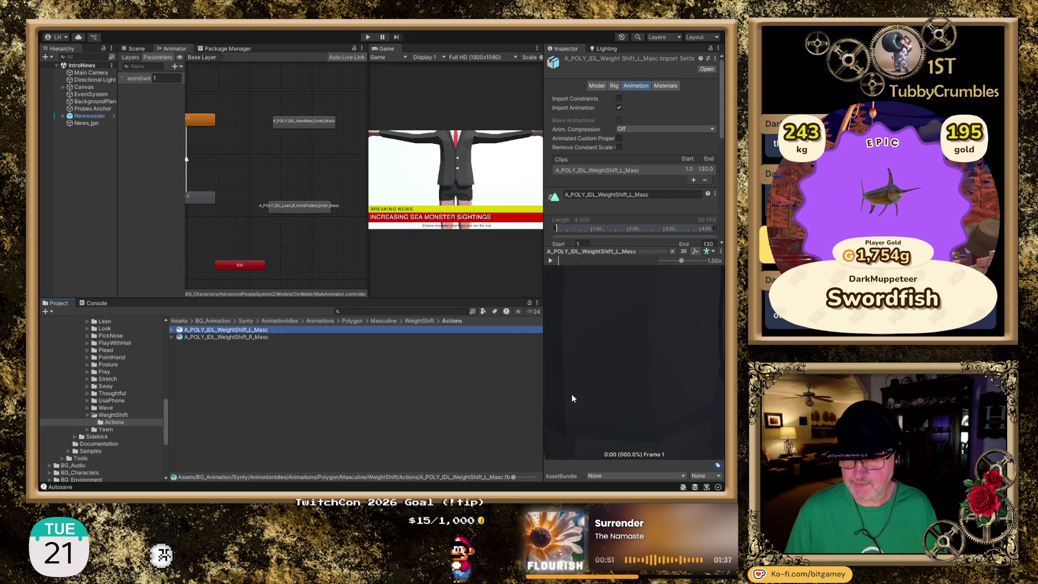
mouse_move(635, 346)
mouse_down()
mouse_move(636, 333)
mouse_move(628, 352)
mouse_up()
click(550, 261)
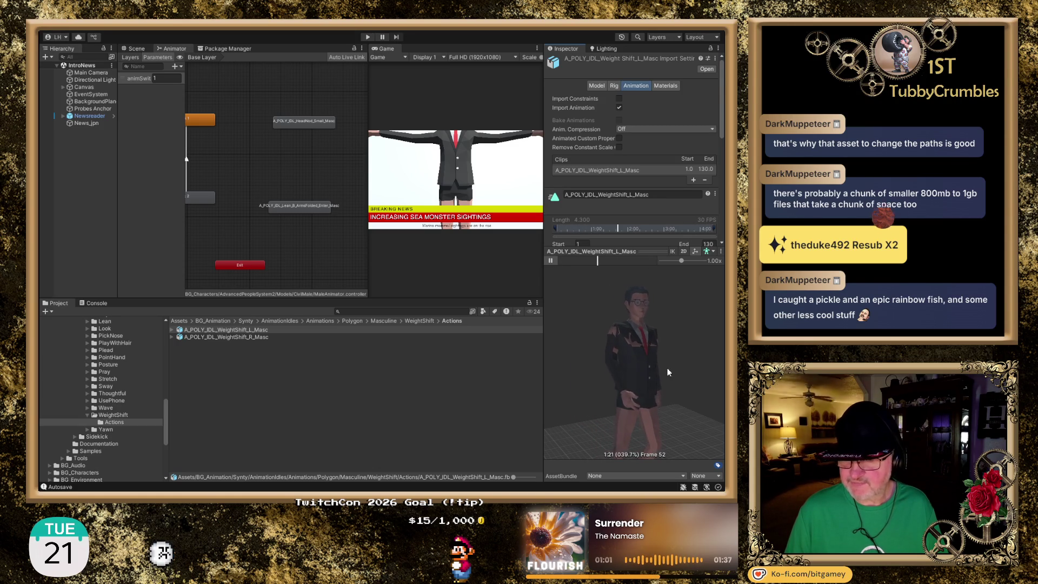
mouse_move(660, 378)
mouse_down()
mouse_move(622, 365)
mouse_move(637, 379)
mouse_up()
scroll(624, 365, up, 3)
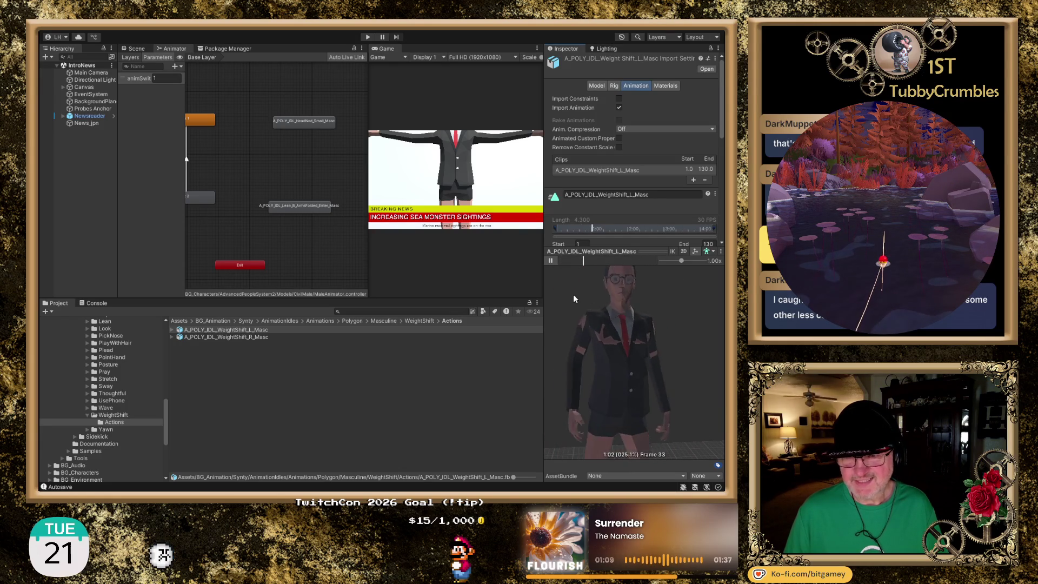
click(551, 261)
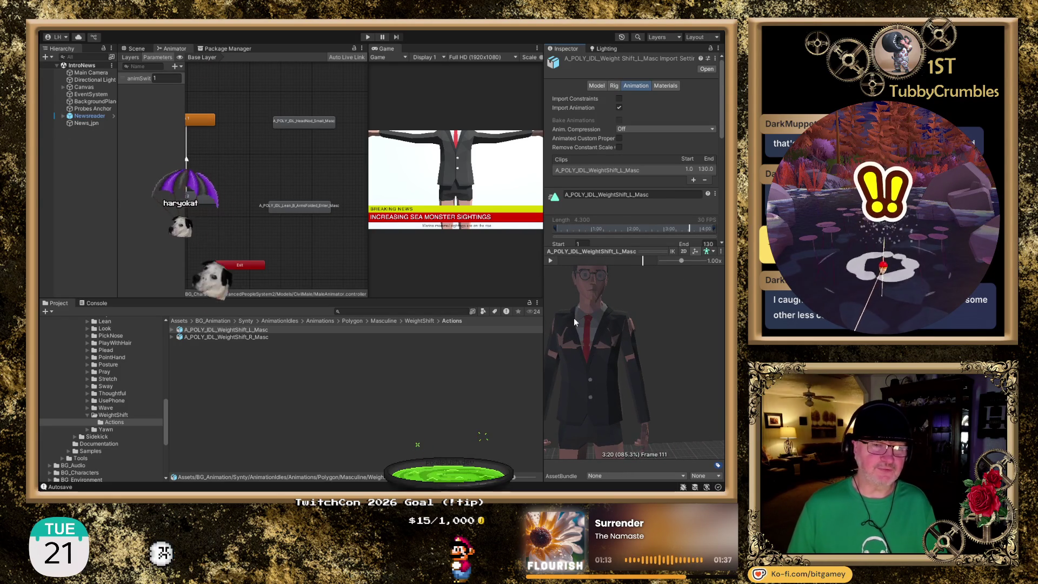